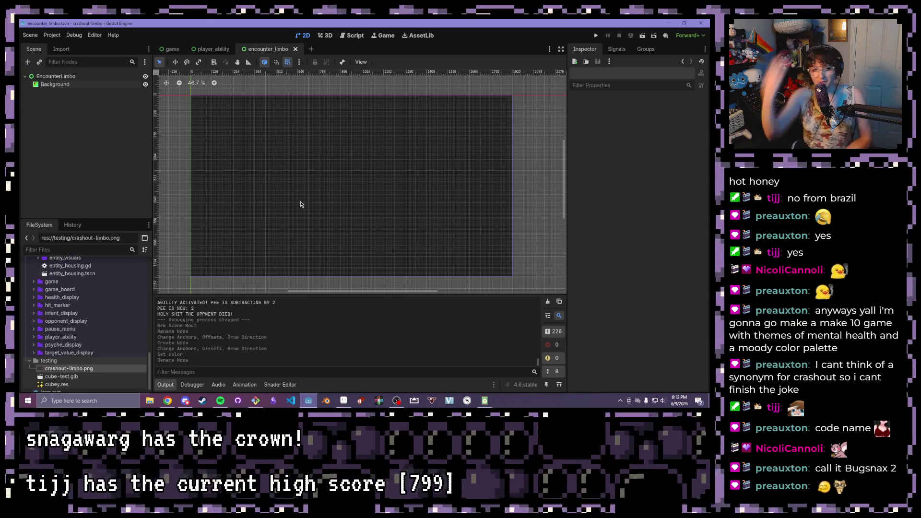
# Open a new empty scene tab and give it a 3D Scene (Node3D) root
pyautogui.scroll(5, 85, 274)
pyautogui.scroll(5, 85, 274)
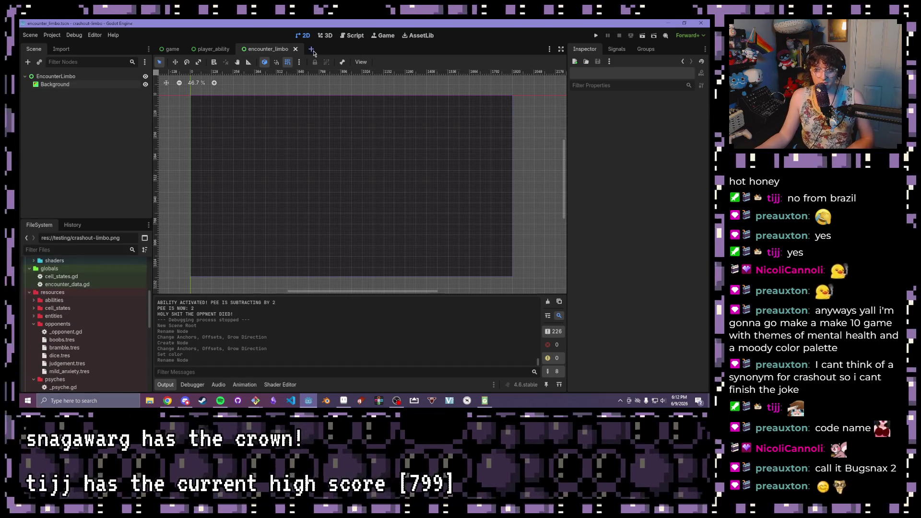
pyautogui.click(312, 50)
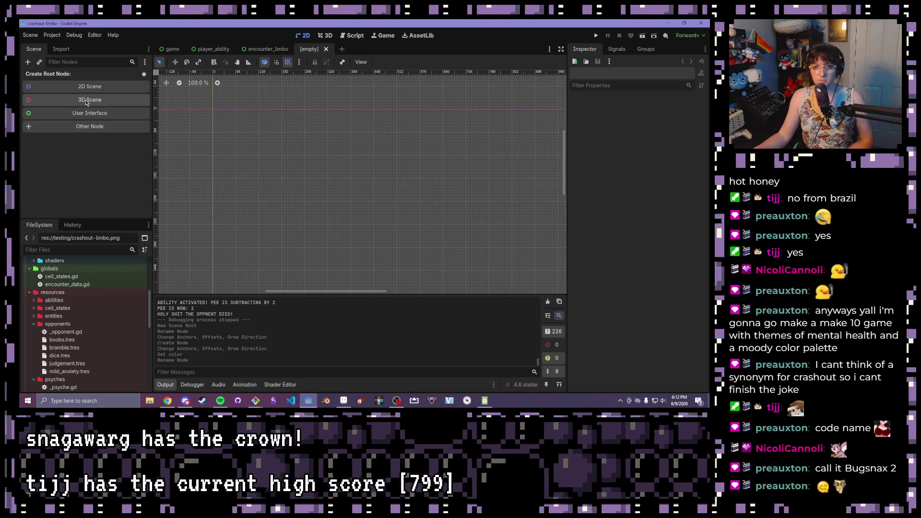
pyautogui.click(87, 100)
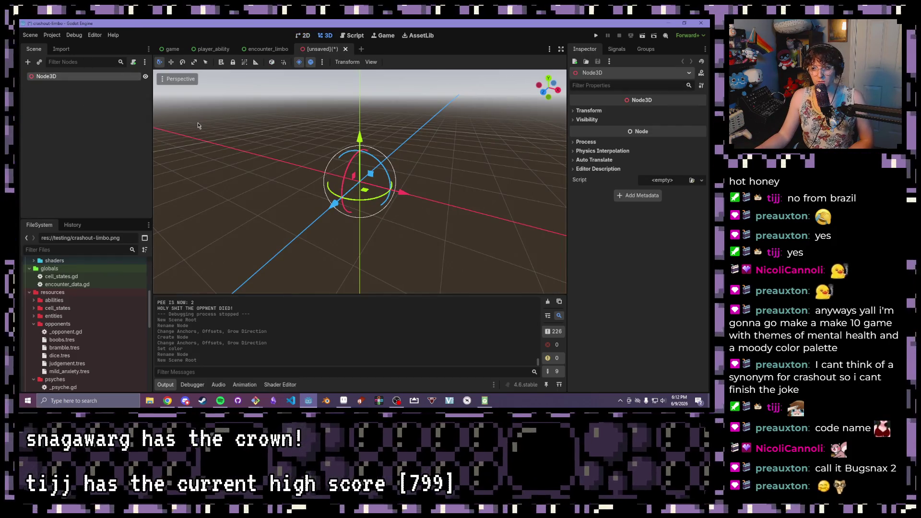
# Add a MeshInstance3D child under the root and assign it a new TorusMesh
pyautogui.hotkey('ctrl', 'a')
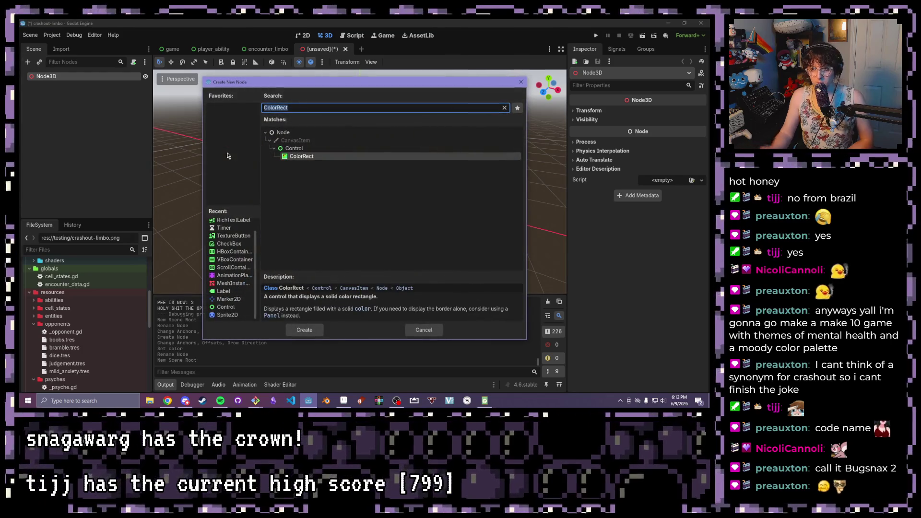
pyautogui.write('mesh')
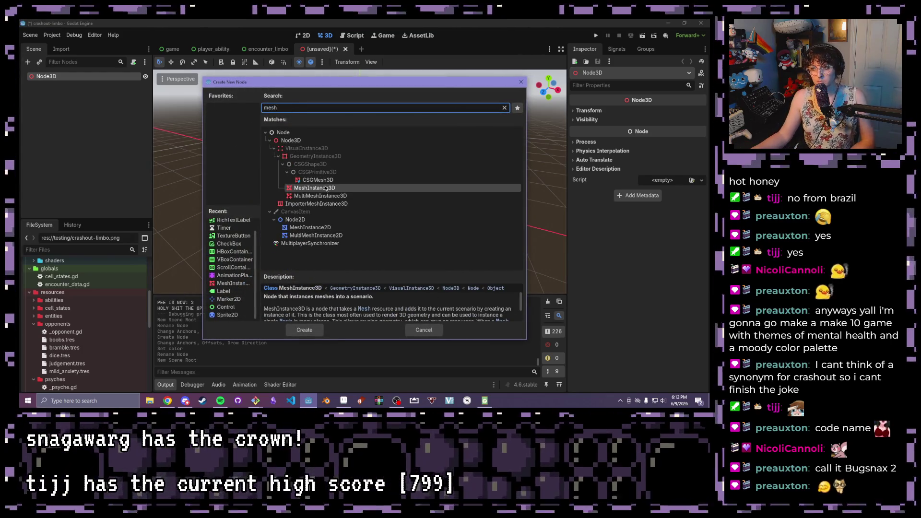
pyautogui.doubleClick(326, 188)
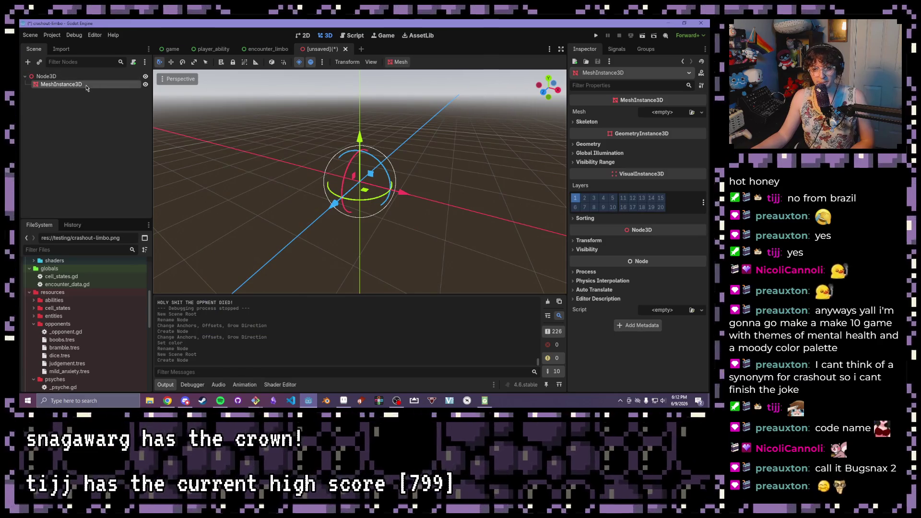
pyautogui.click(691, 113)
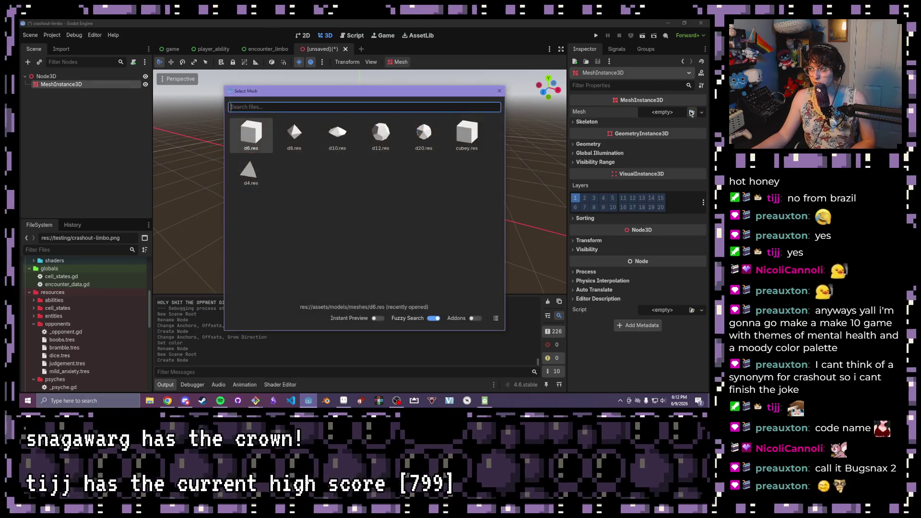
pyautogui.press('Escape')
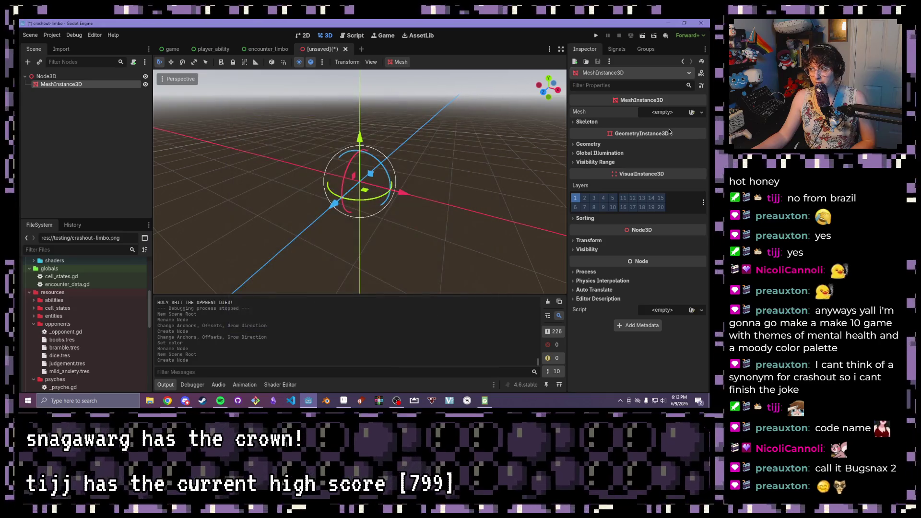
pyautogui.click(701, 112)
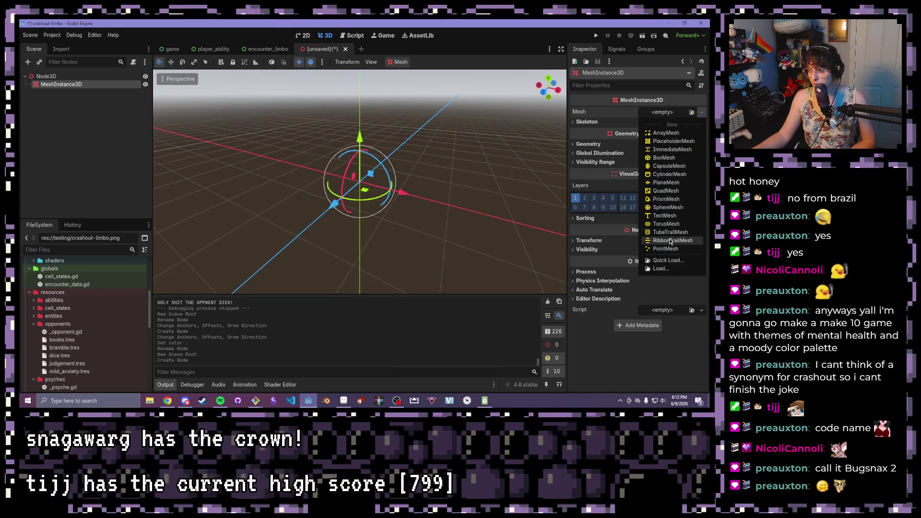
pyautogui.click(666, 224)
# Orbit to view the torus and expand the Transform section in the Inspector
pyautogui.scroll(5, 438, 187)
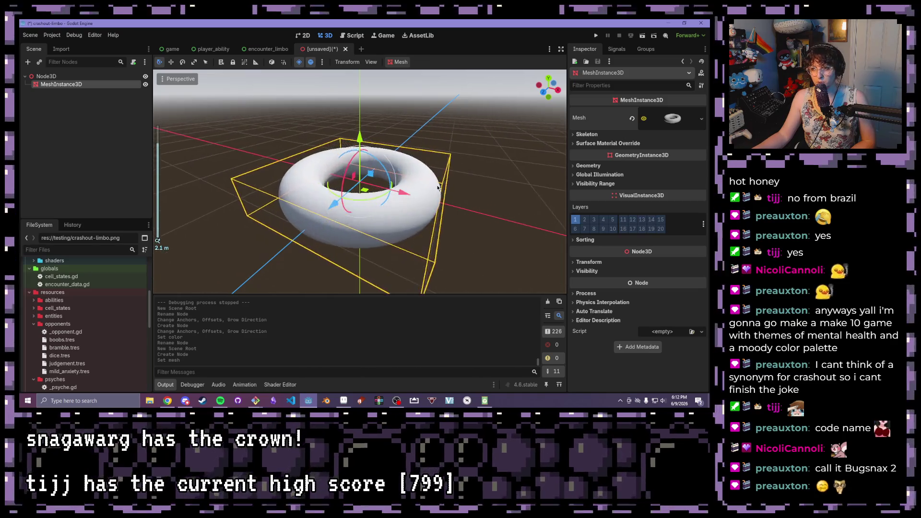
pyautogui.scroll(-3, 438, 188)
pyautogui.moveTo(438, 187); pyautogui.dragTo(422, 159)
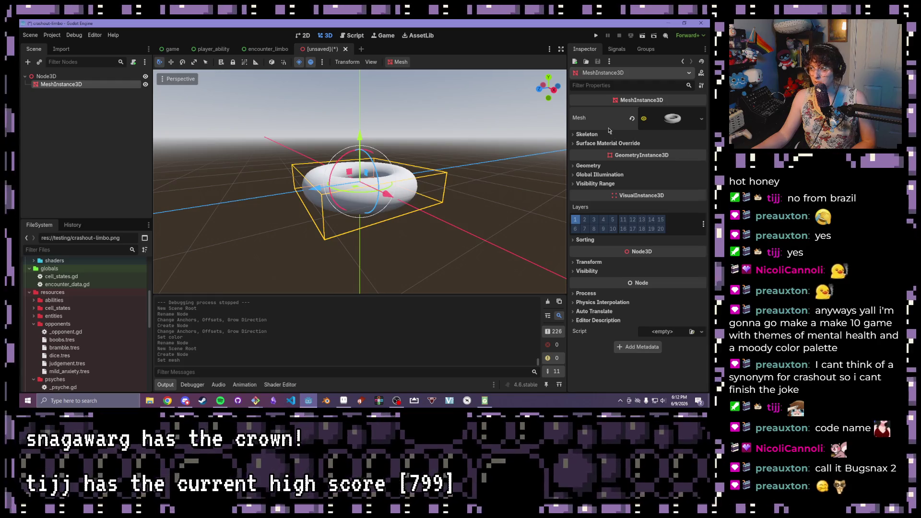
pyautogui.click(686, 114)
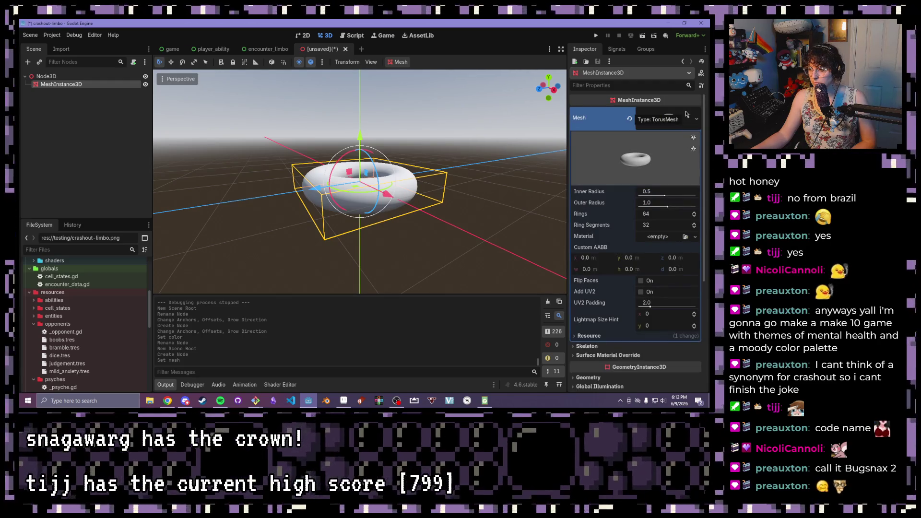
pyautogui.click(679, 119)
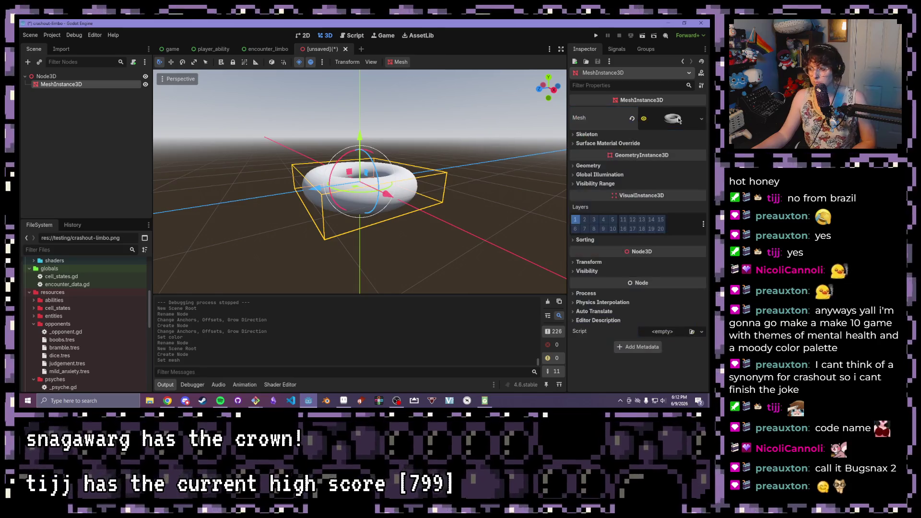
pyautogui.click(610, 264)
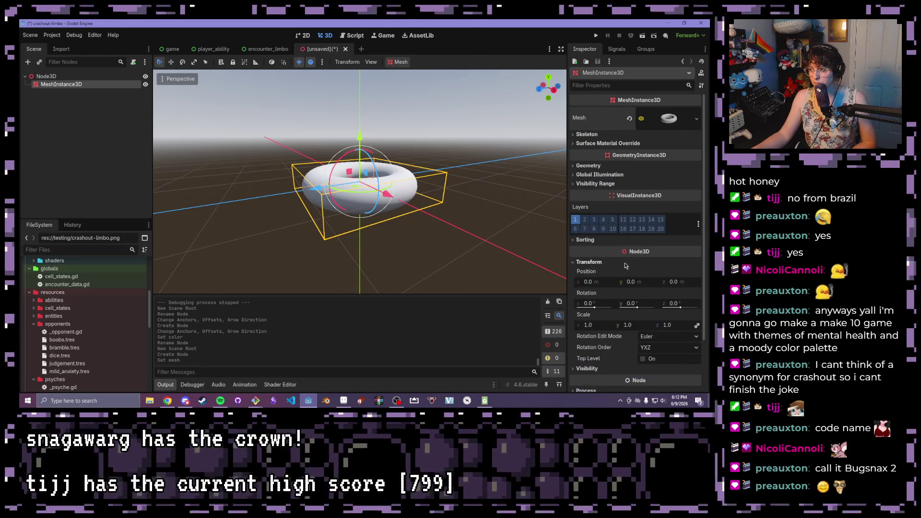
# Set the torus's X rotation to 90°
pyautogui.click(593, 303)
pyautogui.write('0')
pyautogui.press('Return')
pyautogui.moveTo(343, 175); pyautogui.dragTo(335, 176)
pyautogui.scroll(-3, 633, 296)
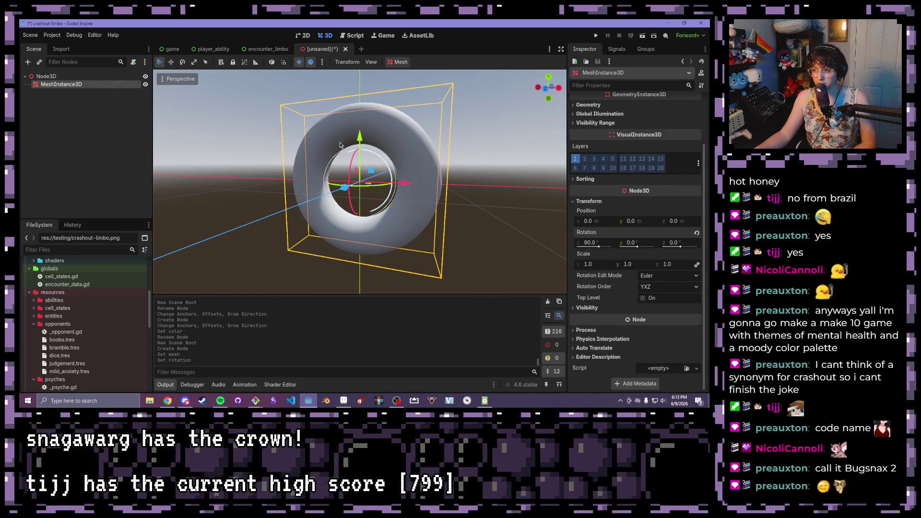
pyautogui.scroll(2, 366, 154)
pyautogui.scroll(3, 607, 285)
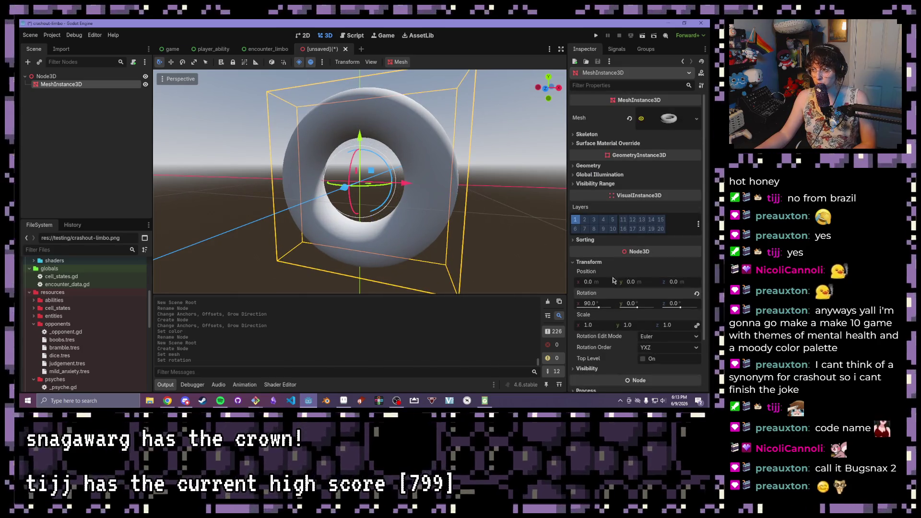
# Load the reddish swirl material into Surface Material Override slot 0
pyautogui.click(616, 143)
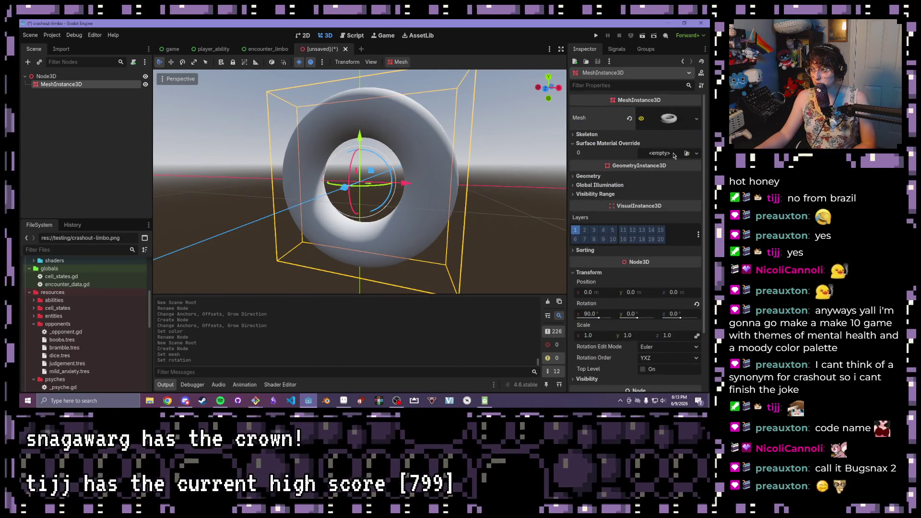
pyautogui.click(686, 153)
pyautogui.doubleClick(326, 194)
pyautogui.scroll(2, 326, 194)
pyautogui.moveTo(336, 191)
pyautogui.mouseDown()
pyautogui.moveTo(436, 165)
pyautogui.moveTo(500, 200)
pyautogui.moveTo(407, 164)
pyautogui.mouseUp()
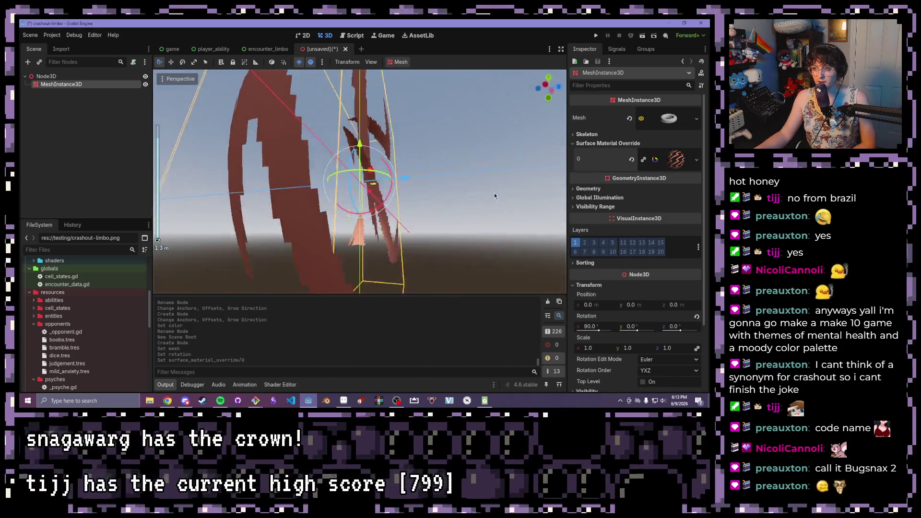
pyautogui.scroll(-2, 407, 164)
# Tilt the torus freely, then set its inner radius to 0.192 and outer radius to 0.93
pyautogui.press('r')
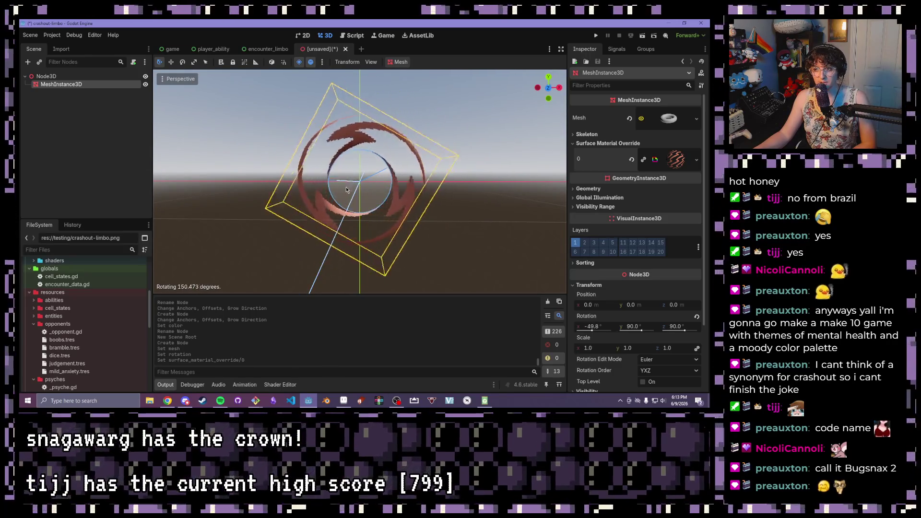
pyautogui.click(374, 163)
pyautogui.moveTo(375, 163)
pyautogui.mouseDown()
pyautogui.moveTo(408, 227)
pyautogui.moveTo(413, 181)
pyautogui.mouseUp()
pyautogui.press('KP_1')
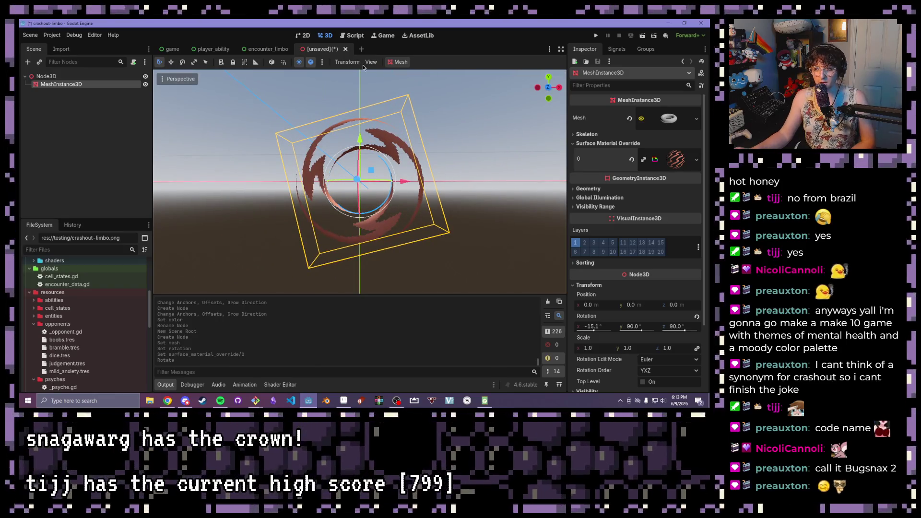
pyautogui.moveTo(371, 172); pyautogui.dragTo(386, 161)
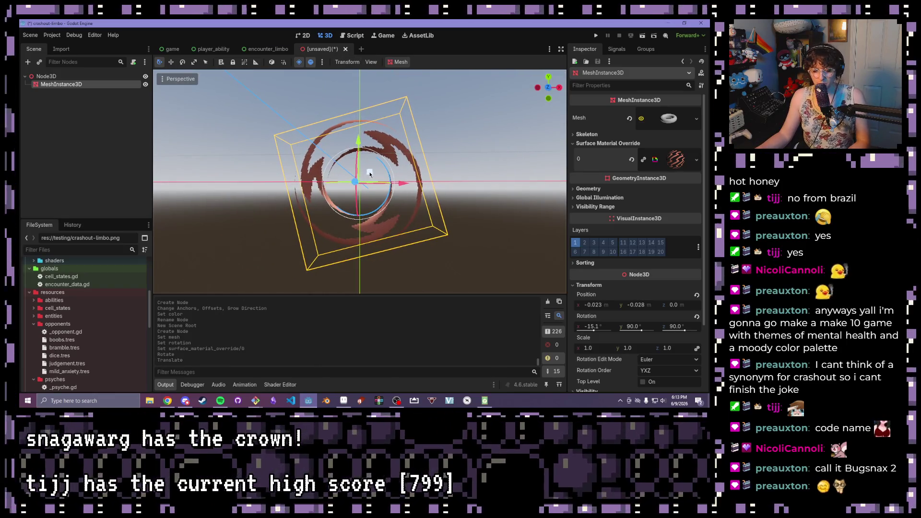
pyautogui.hotkey('ctrl', 'z')
pyautogui.click(685, 126)
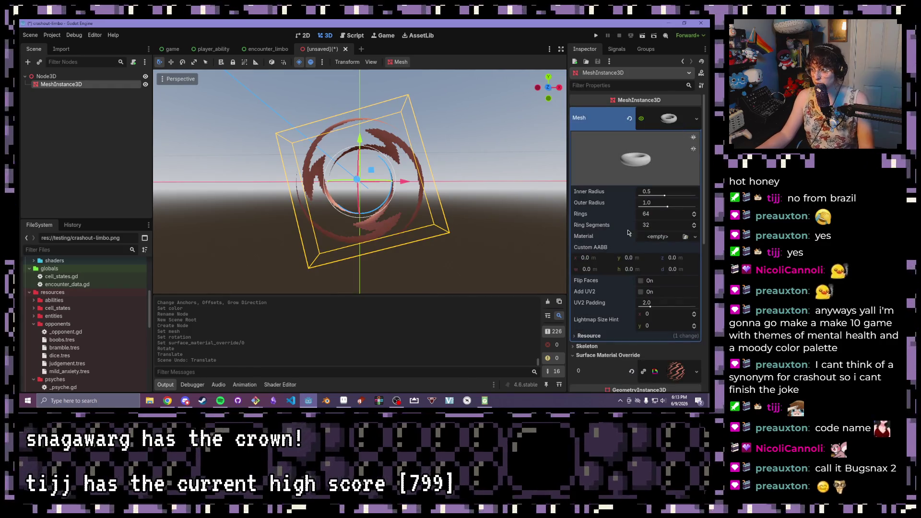
pyautogui.moveTo(665, 208)
pyautogui.mouseDown()
pyautogui.moveTo(661, 196)
pyautogui.moveTo(662, 207)
pyautogui.mouseUp()
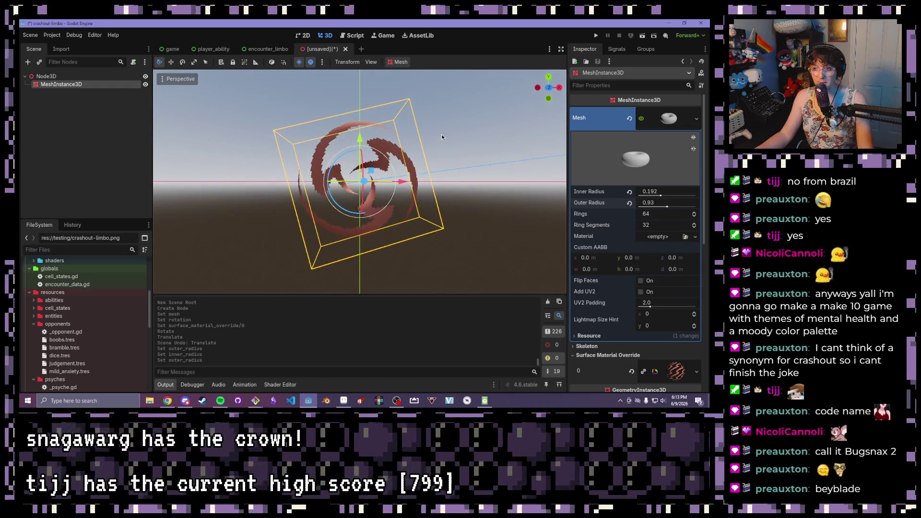
# Orbit around the torus to inspect it, then close the test scene without saving
pyautogui.scroll(5, 441, 134)
pyautogui.moveTo(462, 158)
pyautogui.mouseDown()
pyautogui.moveTo(466, 194)
pyautogui.moveTo(250, 154)
pyautogui.moveTo(337, 111)
pyautogui.moveTo(471, 83)
pyautogui.moveTo(164, 94)
pyautogui.moveTo(208, 134)
pyautogui.moveTo(156, 160)
pyautogui.moveTo(558, 202)
pyautogui.moveTo(393, 183)
pyautogui.mouseUp()
pyautogui.scroll(-2, 641, 267)
pyautogui.scroll(-4, 629, 261)
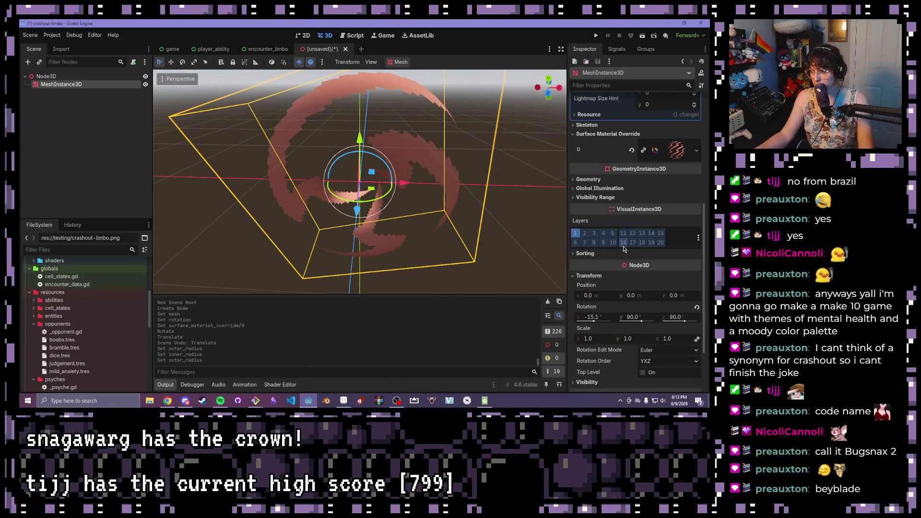
pyautogui.scroll(5, 617, 257)
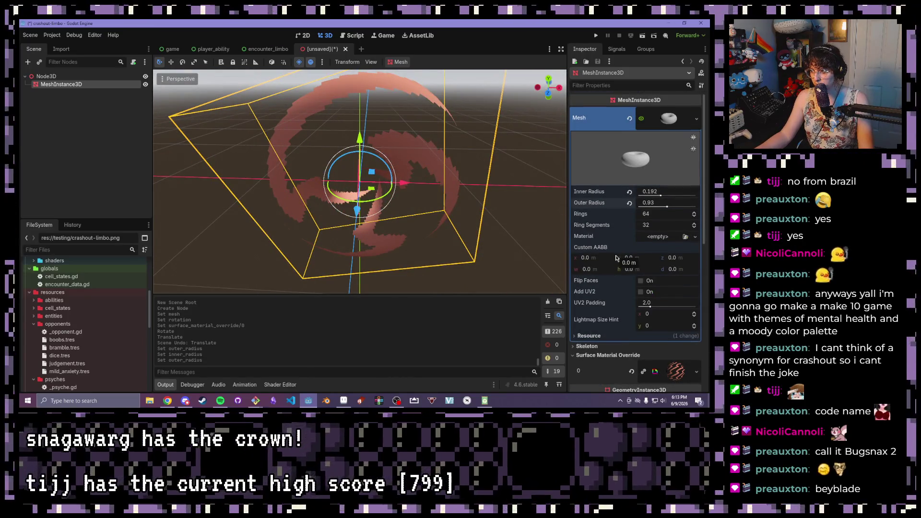
pyautogui.scroll(-2, 594, 249)
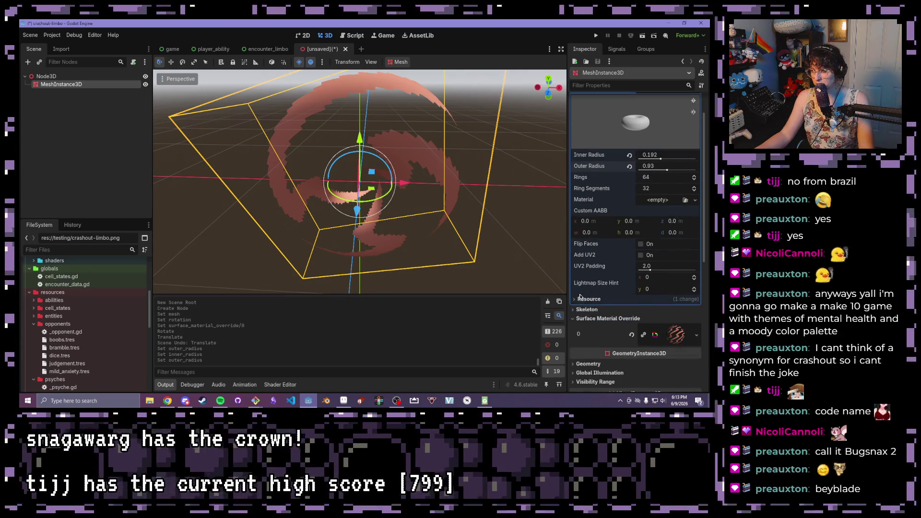
pyautogui.scroll(-2, 580, 299)
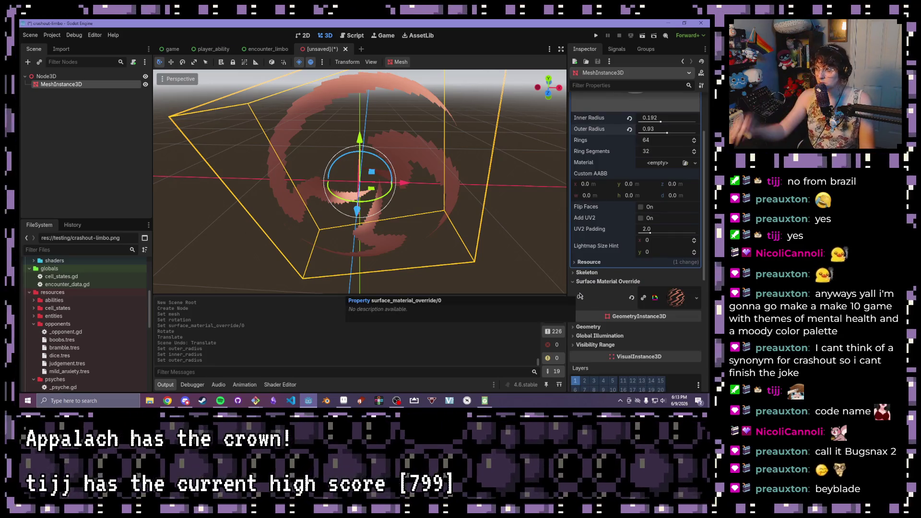
pyautogui.scroll(-2, 580, 297)
pyautogui.moveTo(509, 209)
pyautogui.mouseDown()
pyautogui.moveTo(505, 172)
pyautogui.moveTo(413, 156)
pyautogui.moveTo(245, 164)
pyautogui.moveTo(289, 172)
pyautogui.moveTo(212, 252)
pyautogui.moveTo(353, 171)
pyautogui.moveTo(530, 165)
pyautogui.mouseUp()
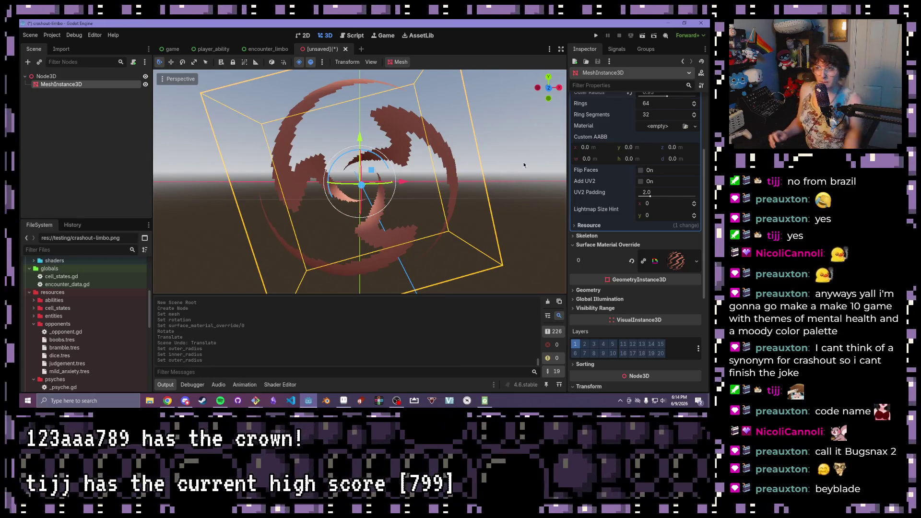
pyautogui.click(346, 49)
pyautogui.click(413, 229)
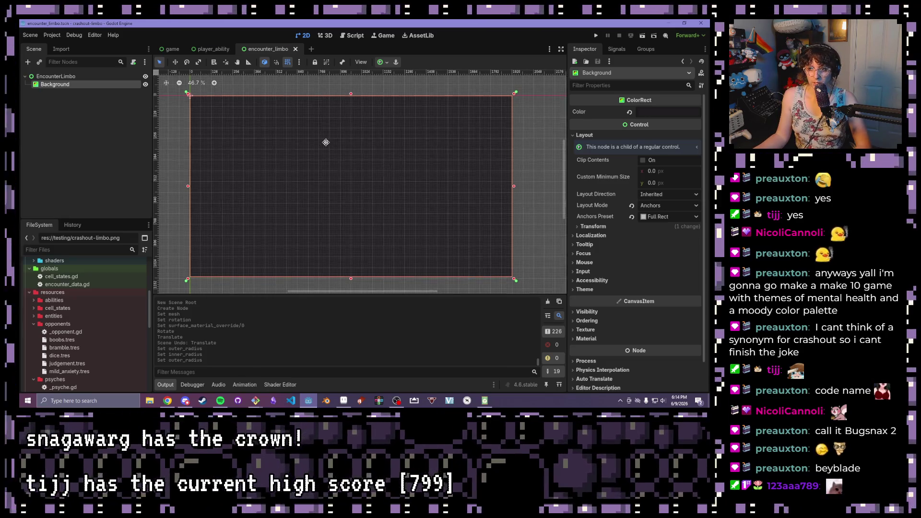
# Select the EncounterLimbo root node and bring up the Create New Node dialog
pyautogui.scroll(-1, 326, 143)
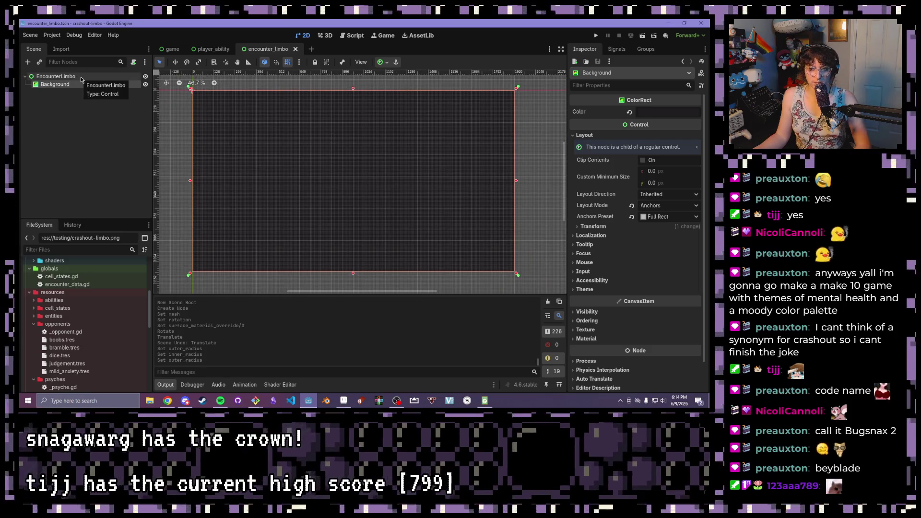
pyautogui.click(81, 78)
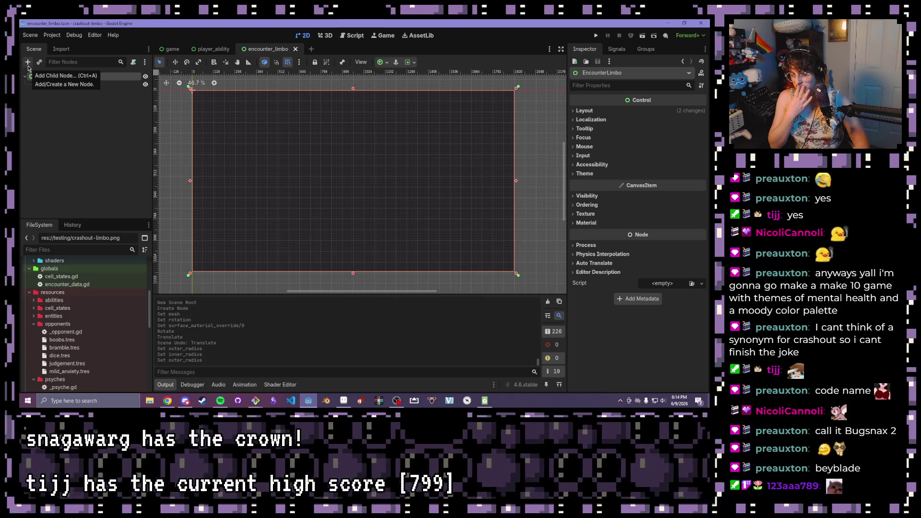
pyautogui.click(28, 66)
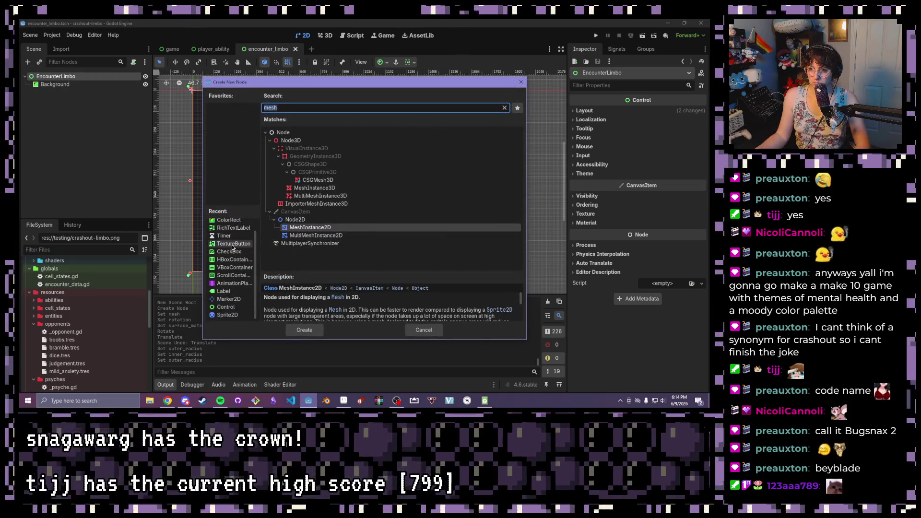
# Add a RichTextLabel, enable BBCode, and enter [wave]ENCOUNTER COMPLETE![/wave] as its text
pyautogui.doubleClick(233, 227)
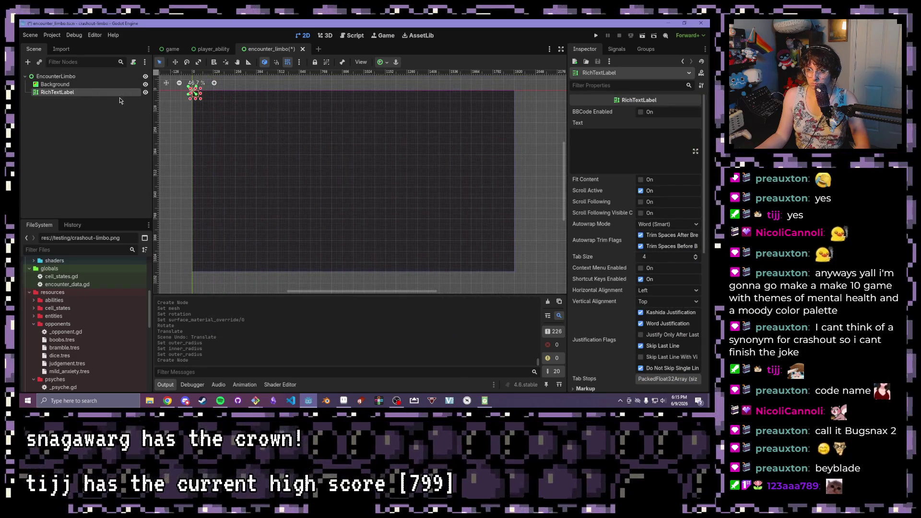
pyautogui.click(640, 111)
pyautogui.click(622, 136)
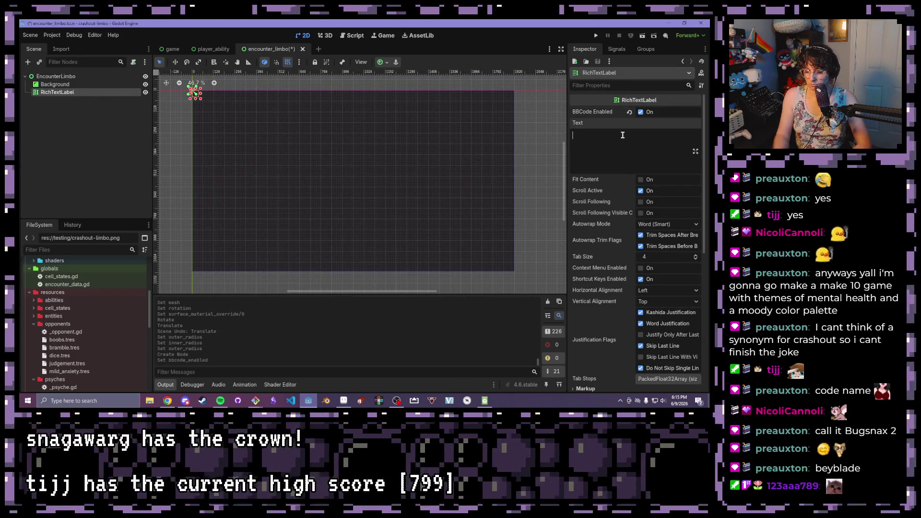
pyautogui.write('[')
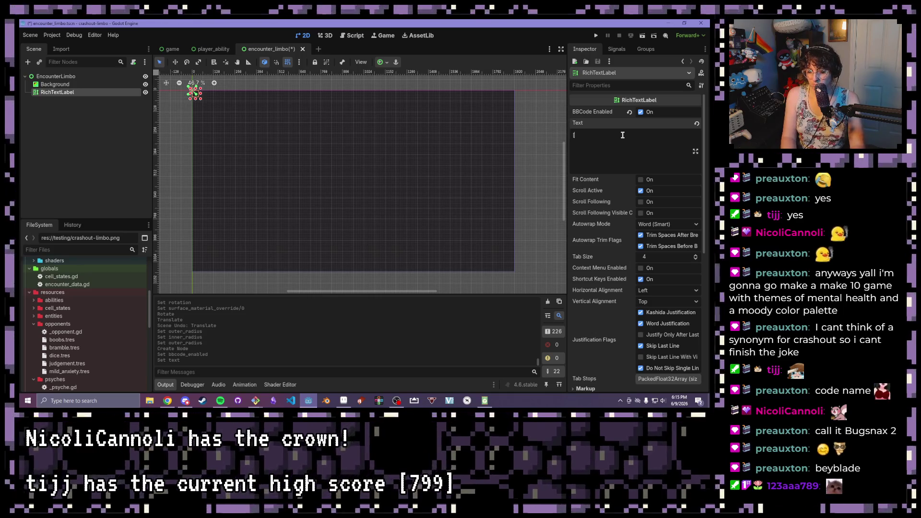
pyautogui.write('wave]ENCOUNTER COMPLET')
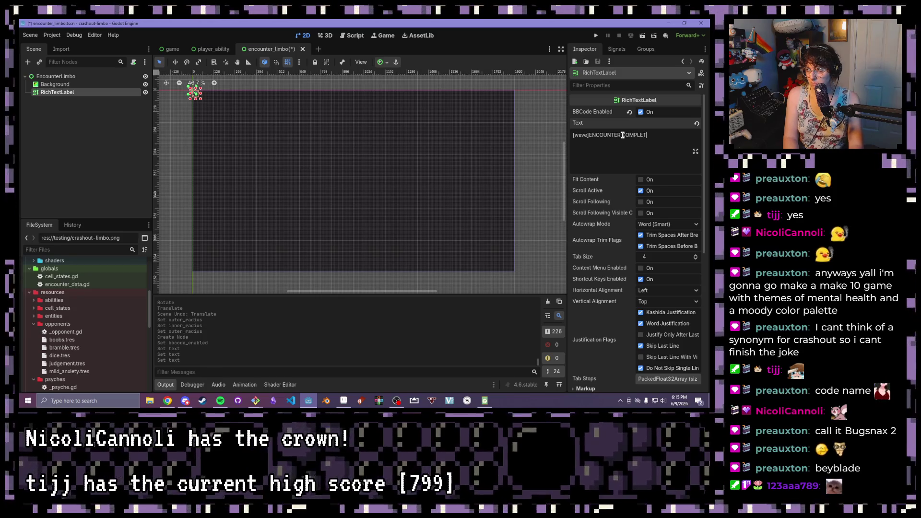
pyautogui.write('E![/')
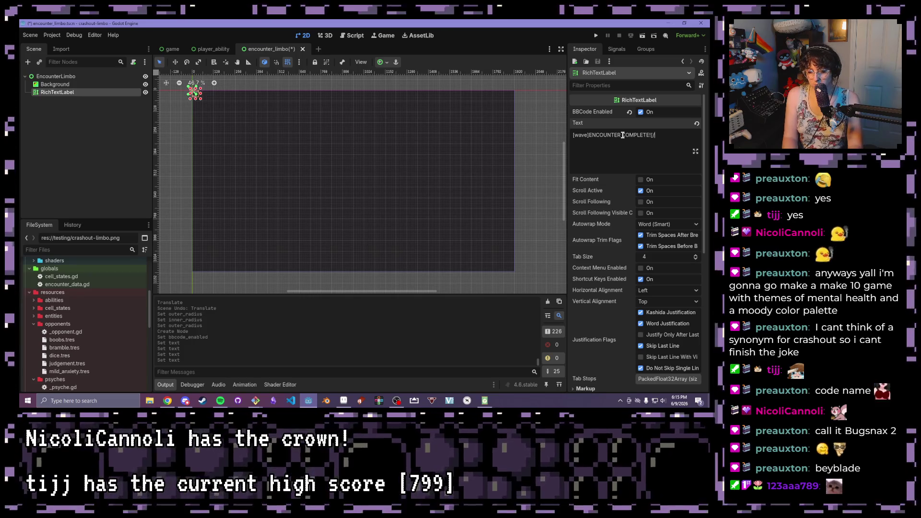
pyautogui.write('wave]')
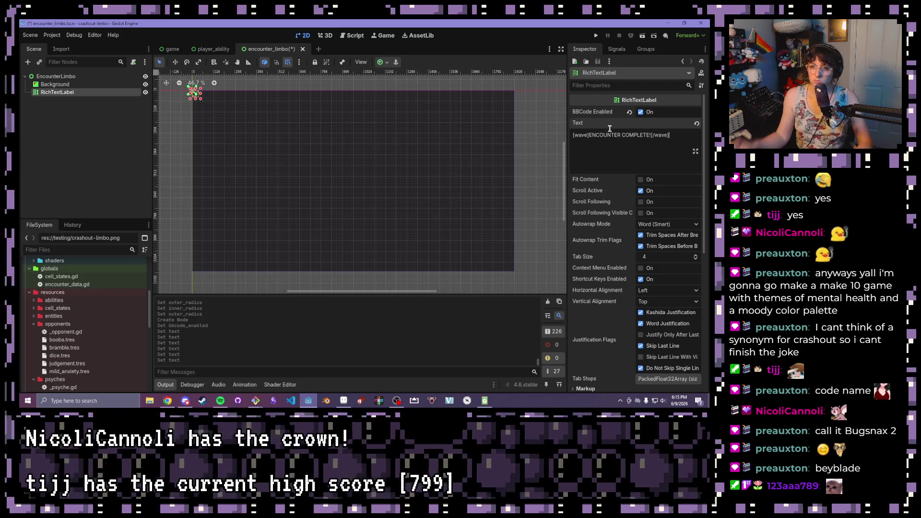
# Rename the RichTextLabel to Title
pyautogui.press('F2')
pyautogui.write('Title')
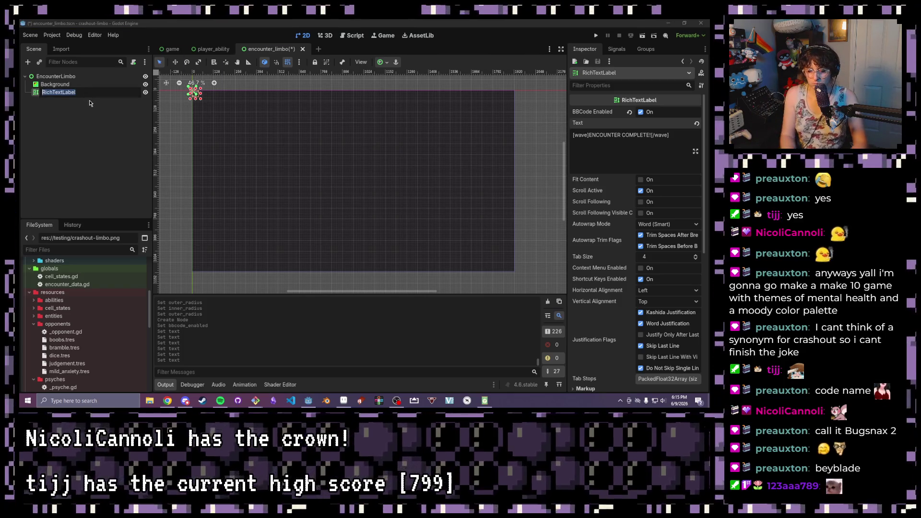
pyautogui.press('Return')
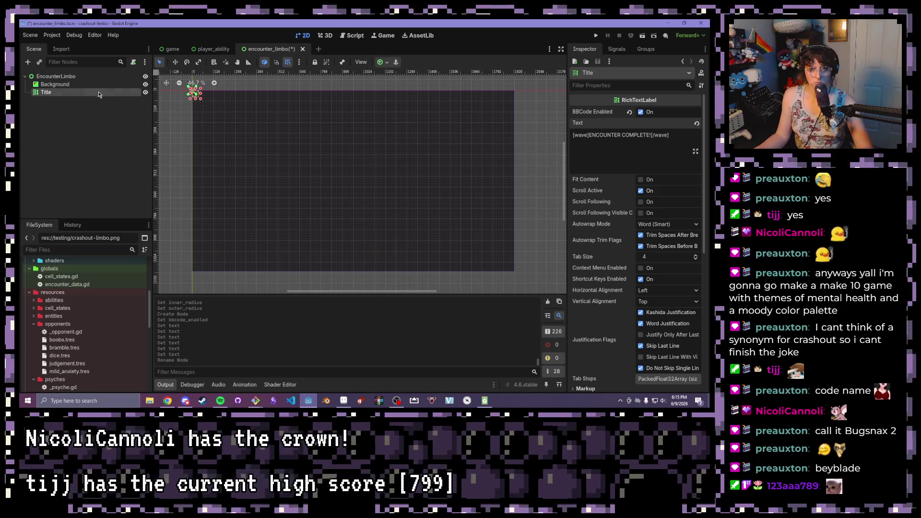
# Widen and heighten the Title box to 1088×128 so the full text shows
pyautogui.moveTo(201, 96)
pyautogui.mouseDown()
pyautogui.moveTo(456, 109)
pyautogui.moveTo(376, 99)
pyautogui.mouseUp()
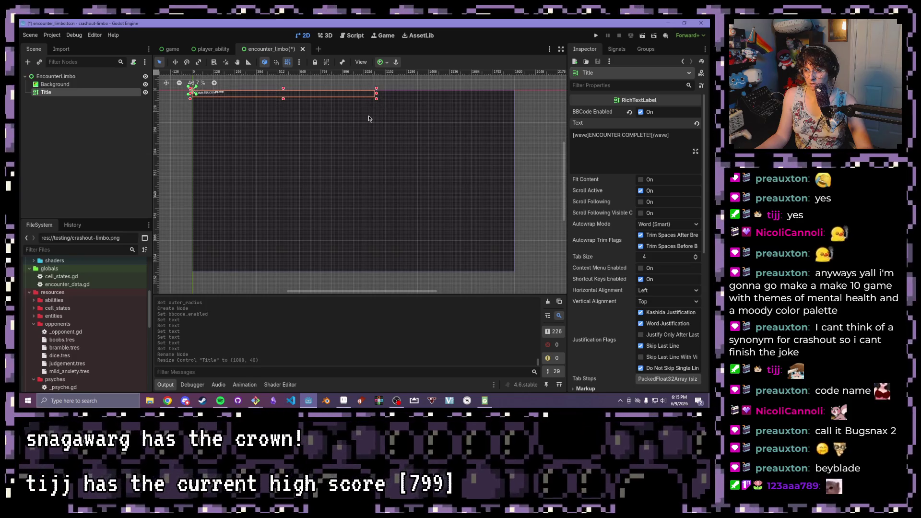
pyautogui.scroll(15, 362, 114)
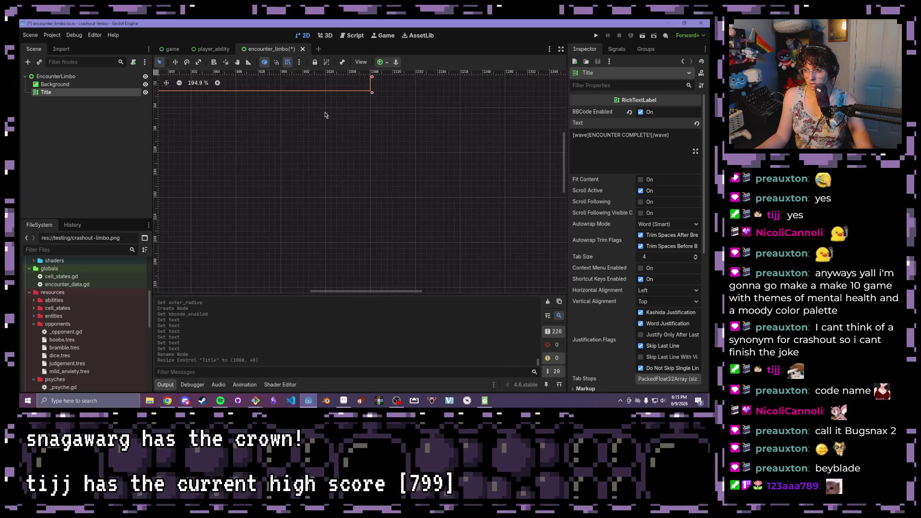
pyautogui.scroll(-10, 321, 114)
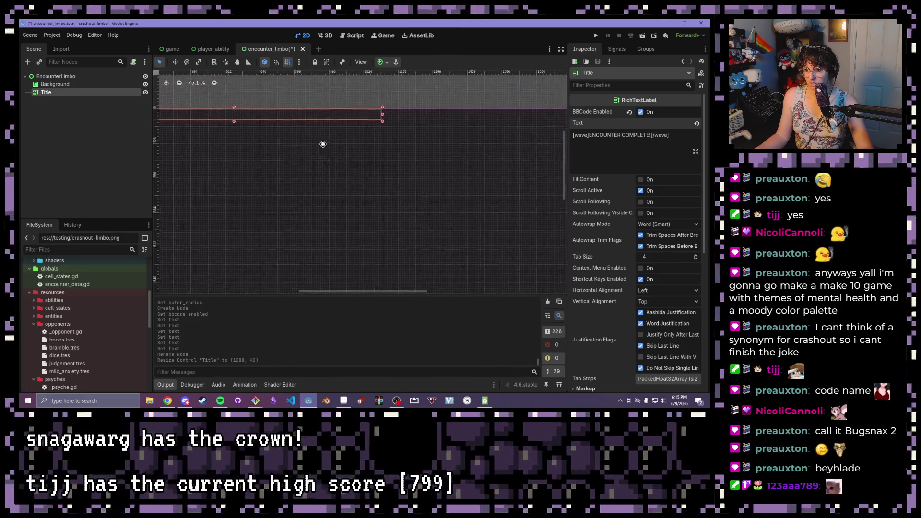
pyautogui.scroll(-1, 393, 140)
pyautogui.moveTo(334, 127); pyautogui.dragTo(331, 145)
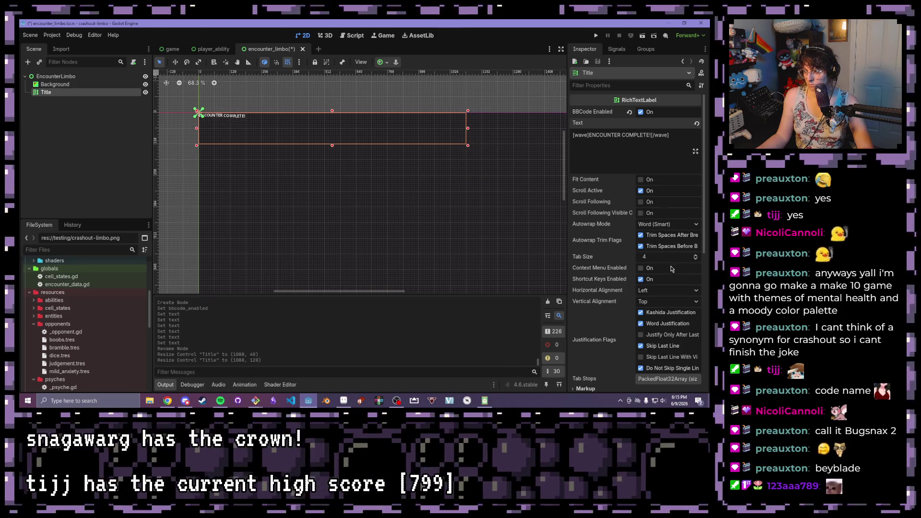
pyautogui.click(669, 290)
# Centre the Title text both horizontally and vertically
pyautogui.click(667, 303)
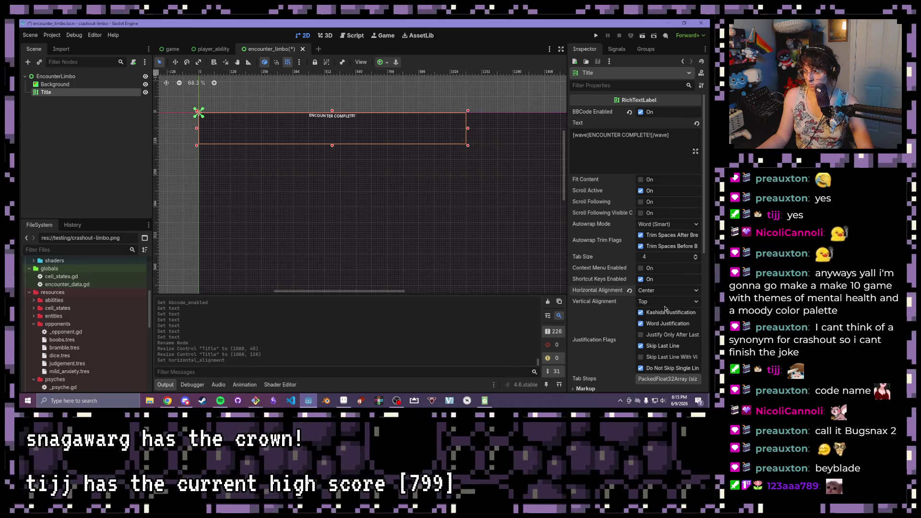
pyautogui.click(665, 303)
pyautogui.click(664, 320)
pyautogui.scroll(-5, 596, 238)
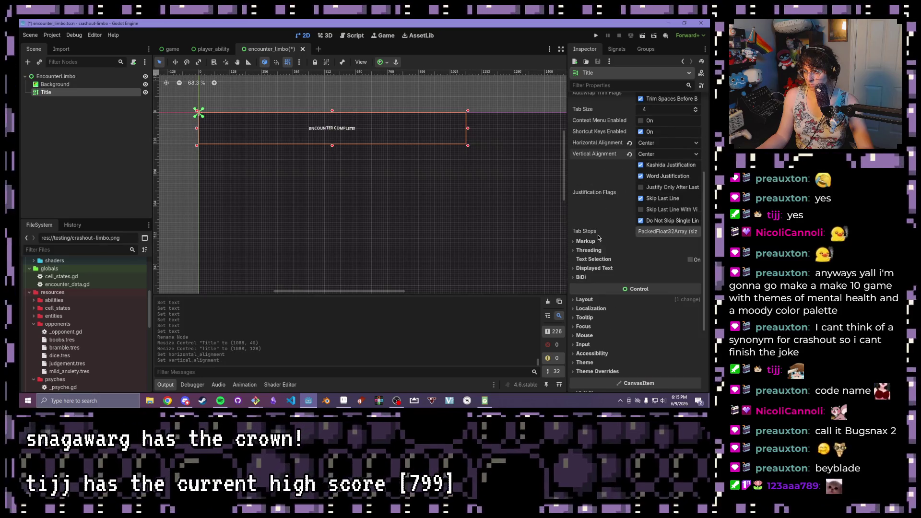
pyautogui.click(584, 299)
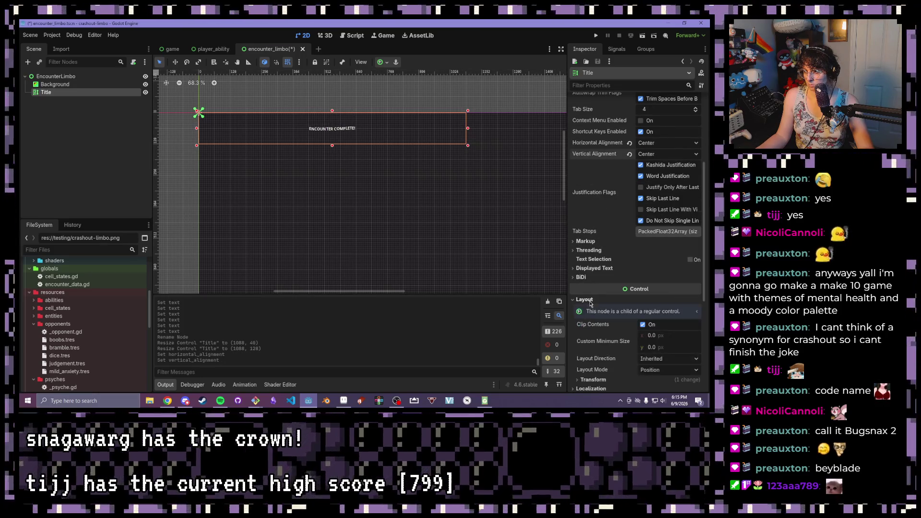
pyautogui.click(590, 302)
pyautogui.scroll(-3, 590, 297)
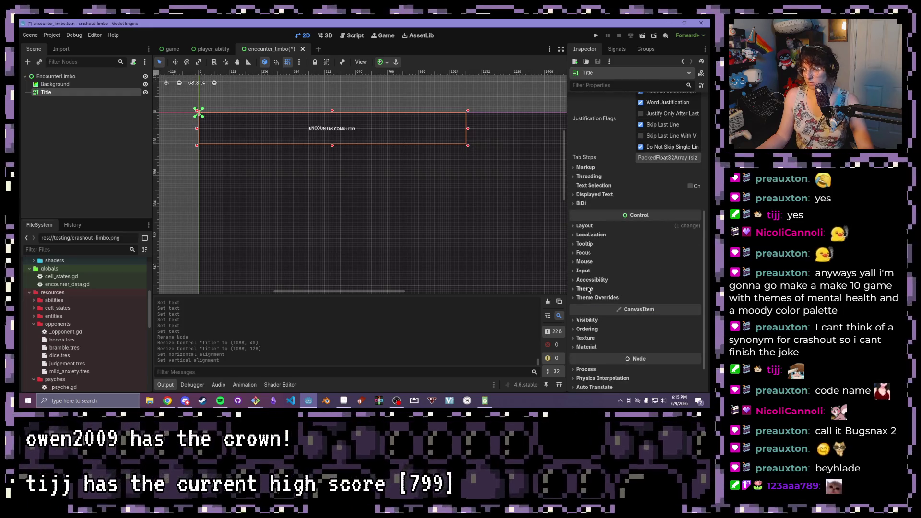
# Set GrapeSoda.ttf as the Title's Normal Font theme override
pyautogui.click(589, 297)
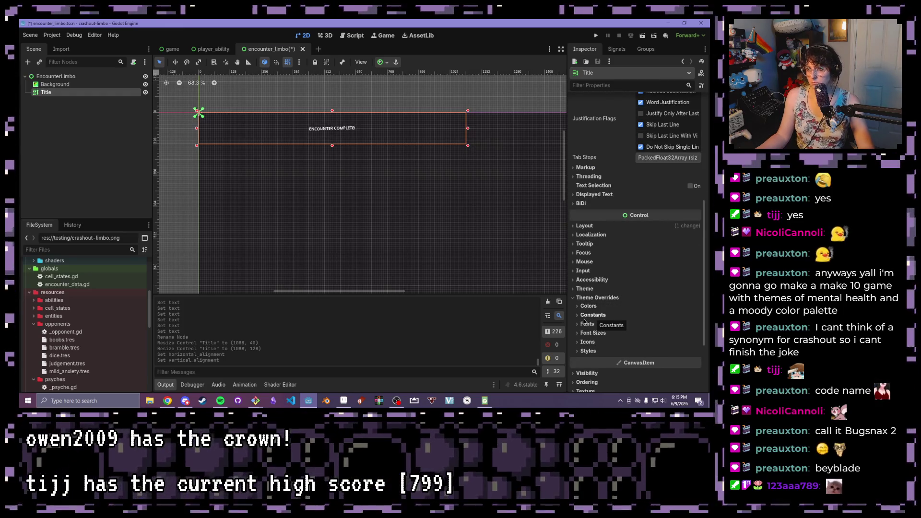
pyautogui.click(589, 335)
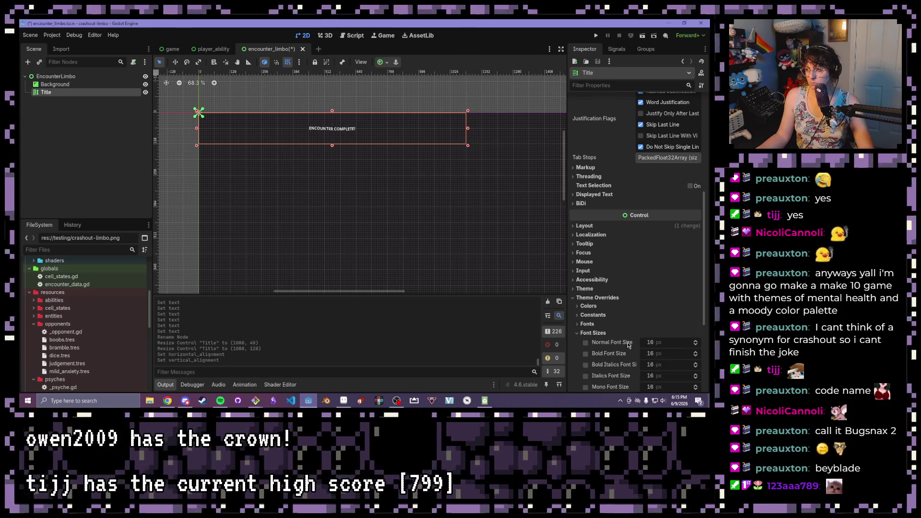
pyautogui.scroll(-4, 628, 344)
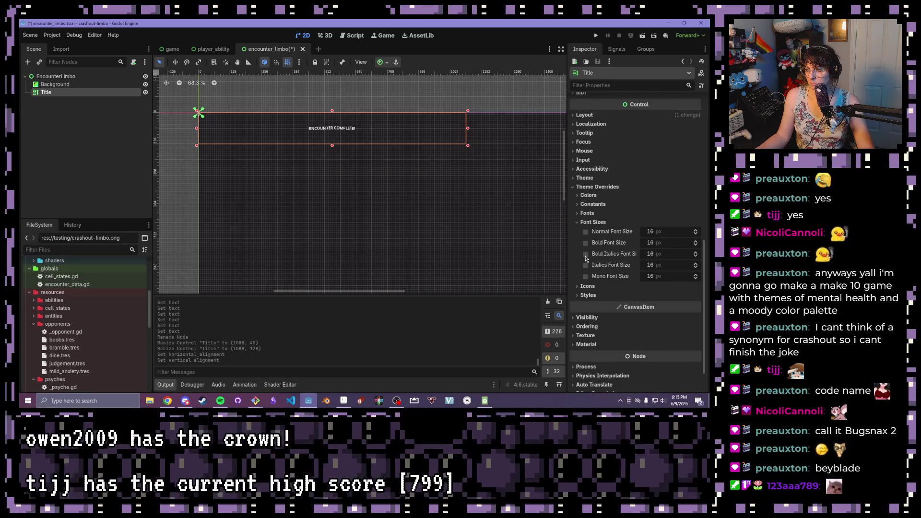
pyautogui.click(587, 213)
pyautogui.scroll(5, 60, 316)
pyautogui.moveTo(65, 336); pyautogui.dragTo(668, 224)
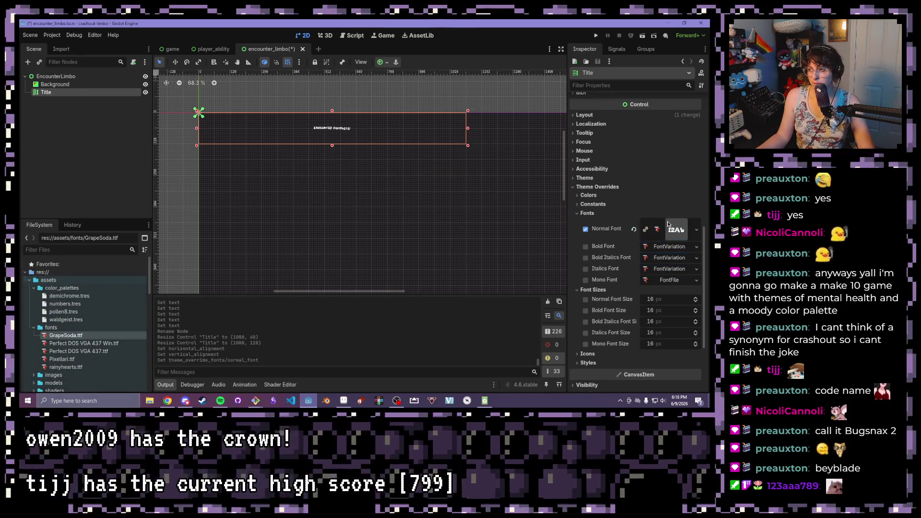
# Set the Title's Normal Font Size override to 64
pyautogui.scroll(2, 631, 257)
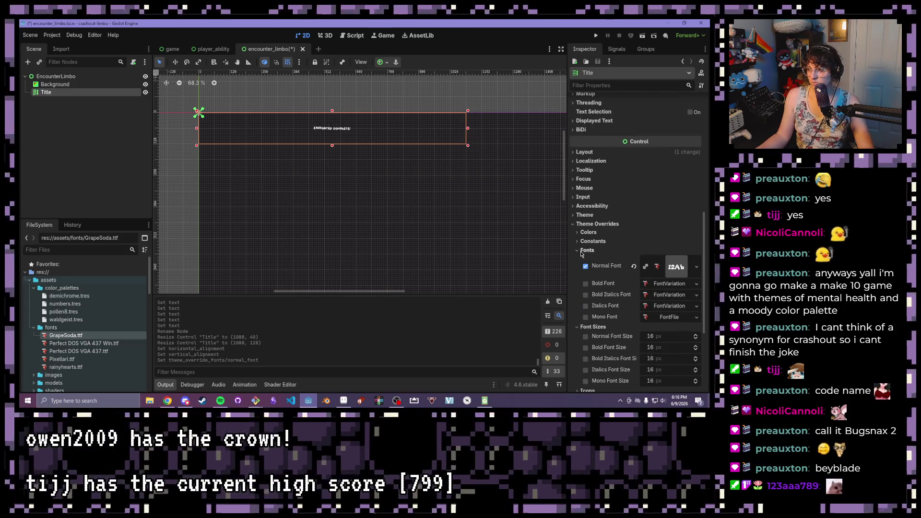
pyautogui.scroll(-3, 582, 254)
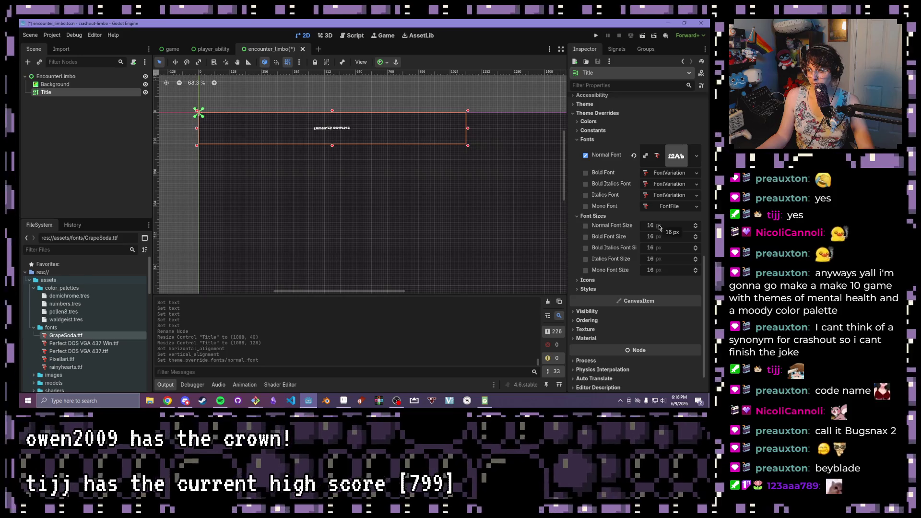
pyautogui.click(659, 225)
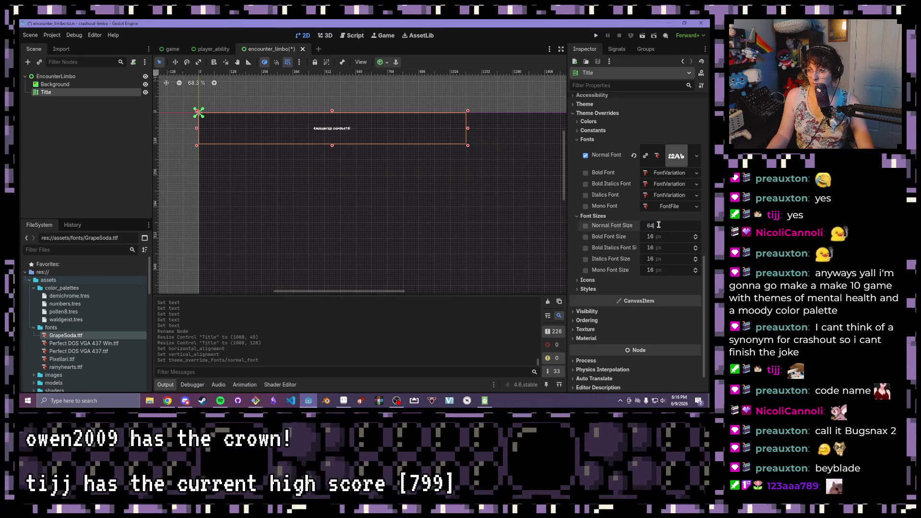
pyautogui.press('Return')
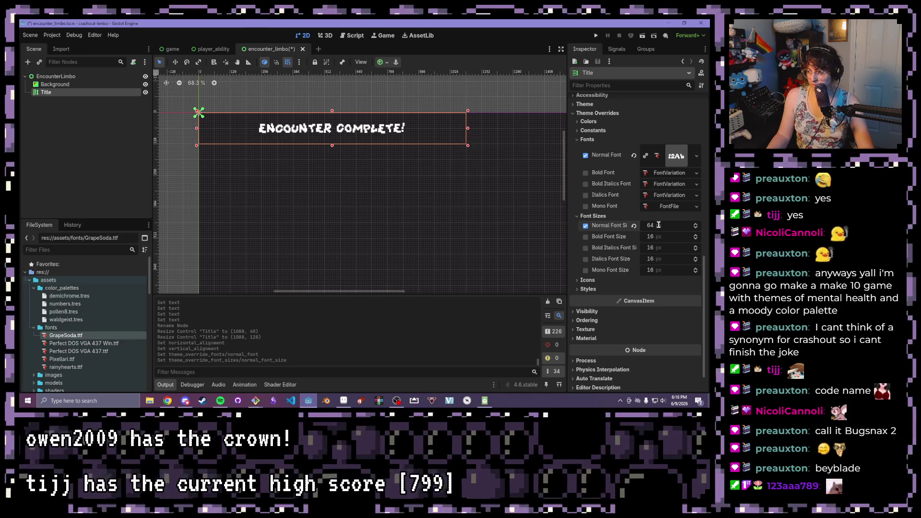
pyautogui.scroll(-4, 400, 188)
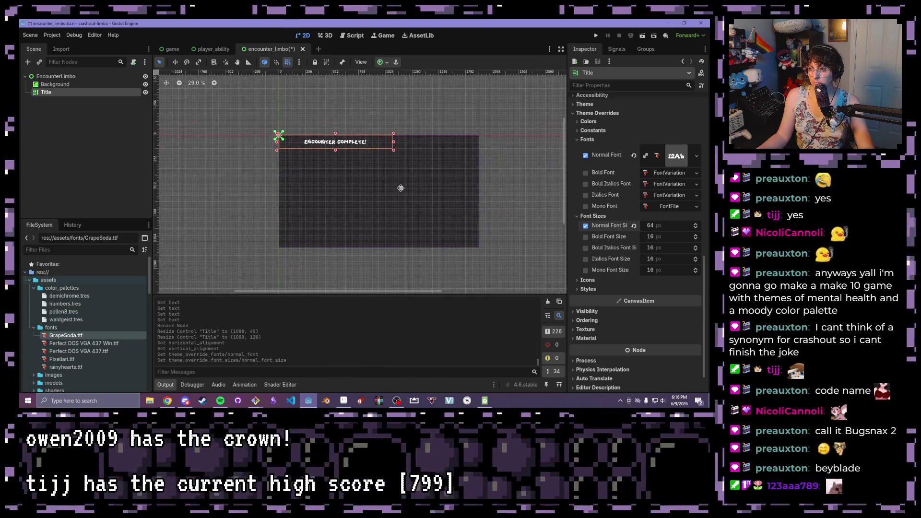
pyautogui.scroll(3, 400, 188)
pyautogui.scroll(3, 628, 218)
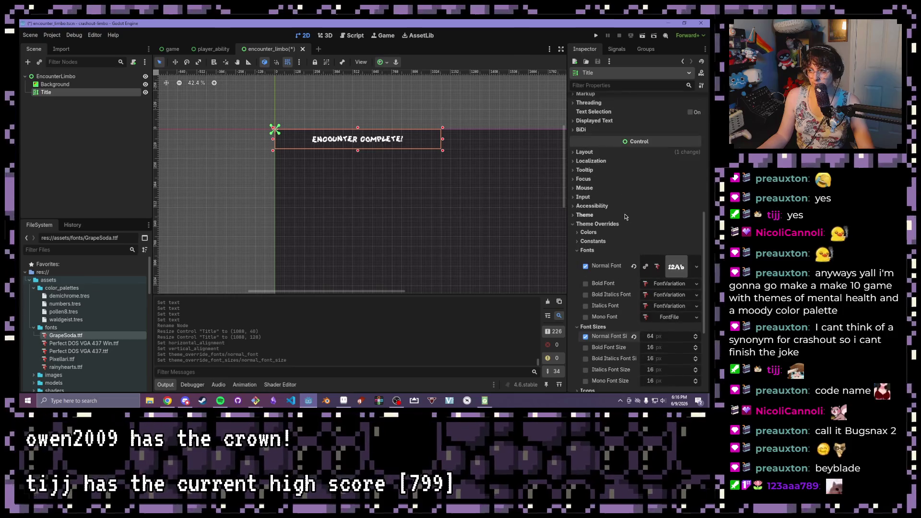
pyautogui.scroll(-2, 628, 217)
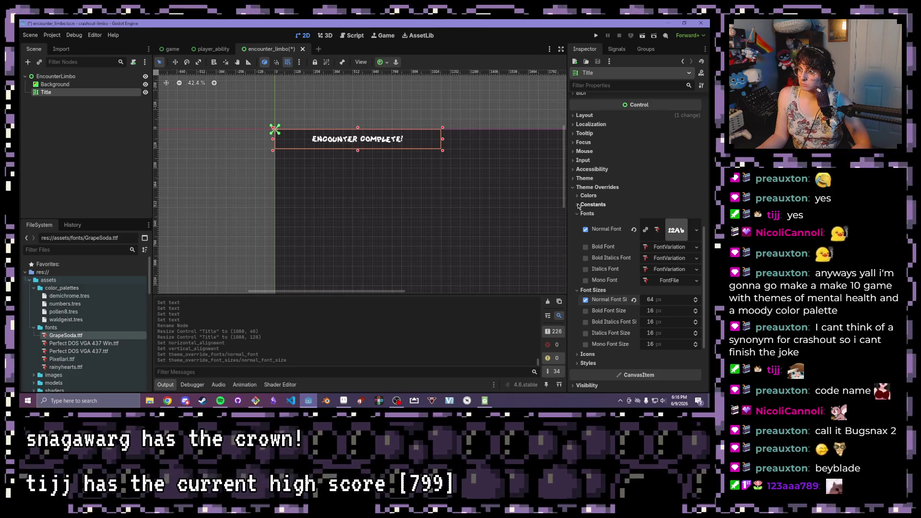
# Set the Title's shadow offsets X and Y to 2
pyautogui.click(591, 205)
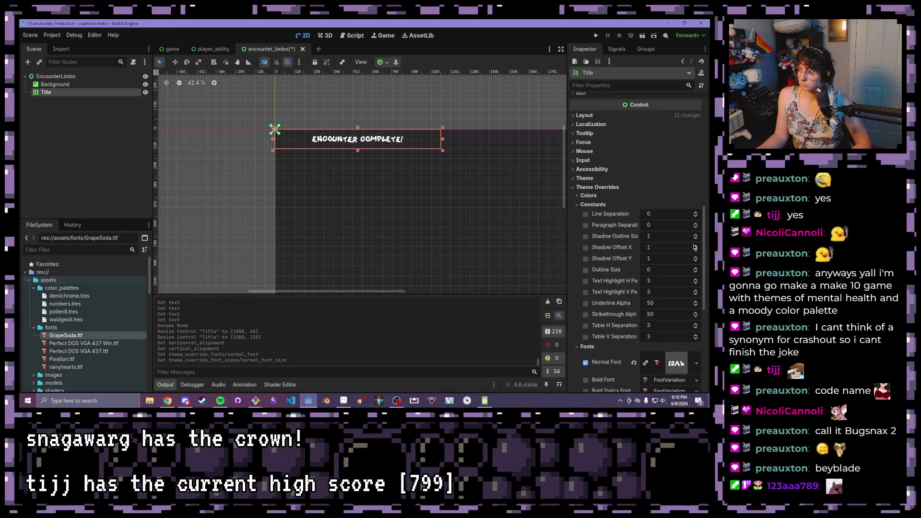
pyautogui.click(696, 246)
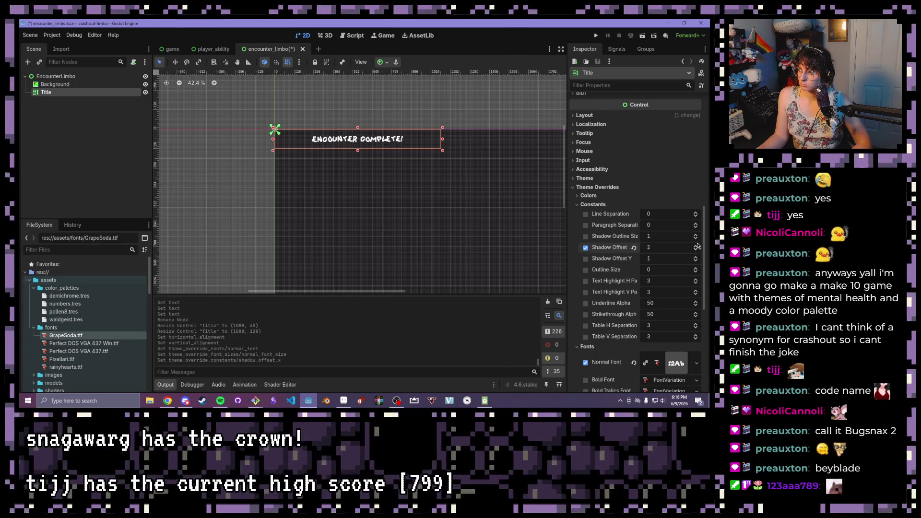
pyautogui.click(695, 257)
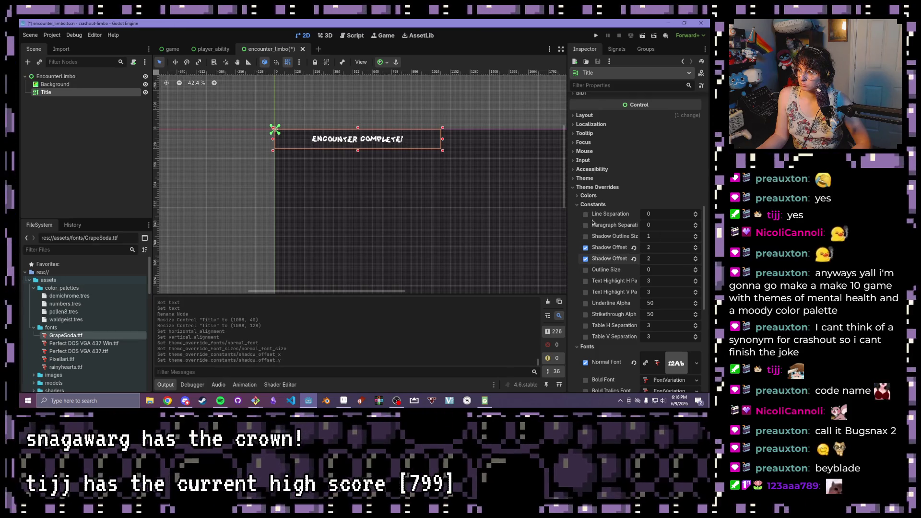
# Set the Font Shadow Color override to black (000000) and inspect the title
pyautogui.click(579, 196)
pyautogui.click(671, 249)
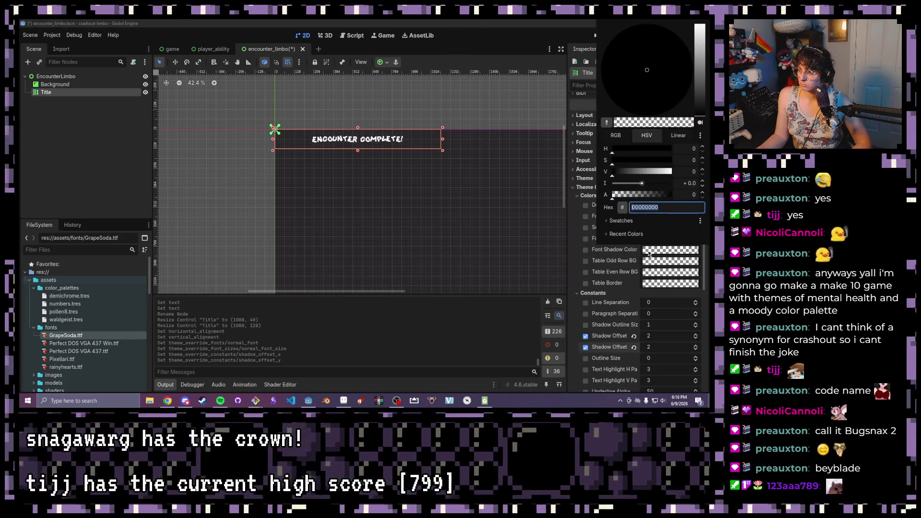
pyautogui.write('000000')
pyautogui.press('Return')
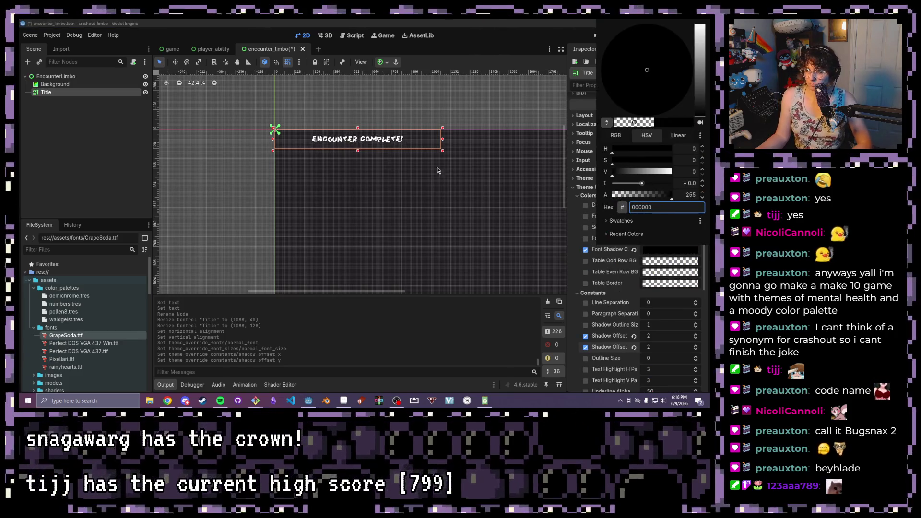
pyautogui.scroll(5, 351, 153)
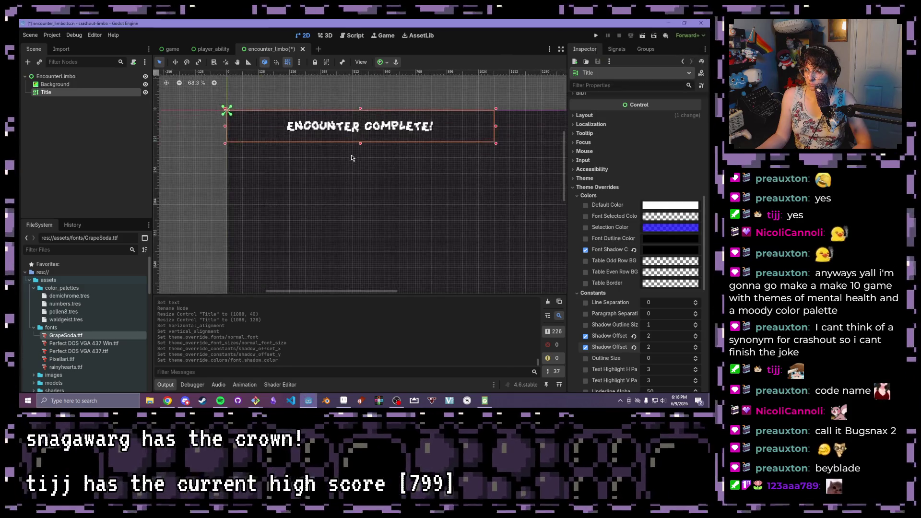
pyautogui.scroll(5, 447, 121)
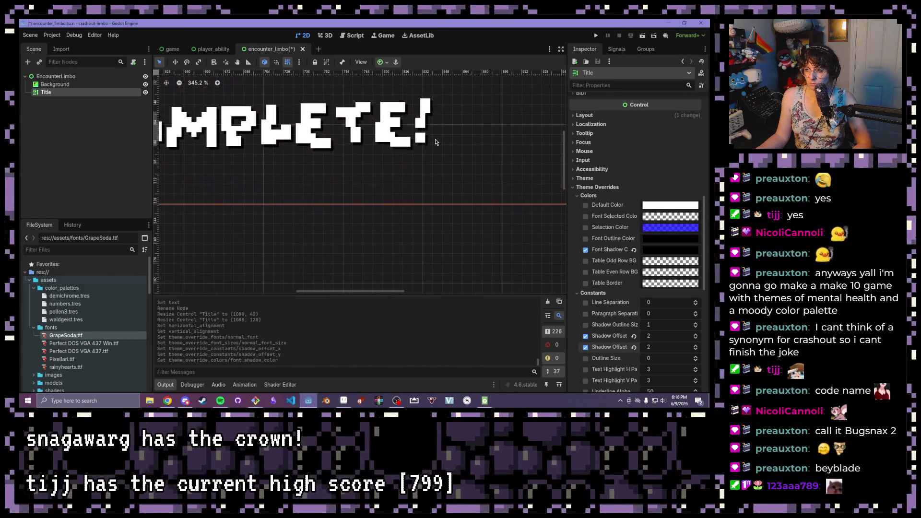
pyautogui.scroll(-5, 281, 183)
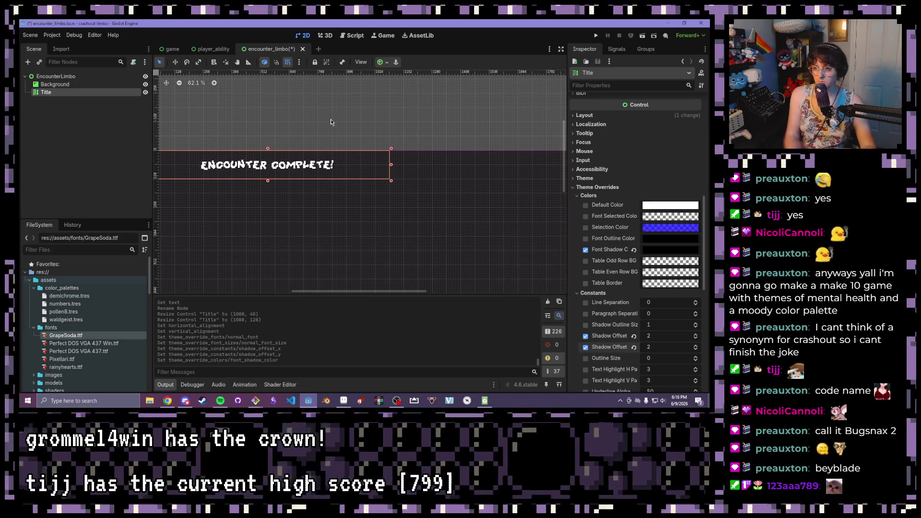
pyautogui.hscroll(-5, 355, 145)
pyautogui.scroll(-1, 355, 145)
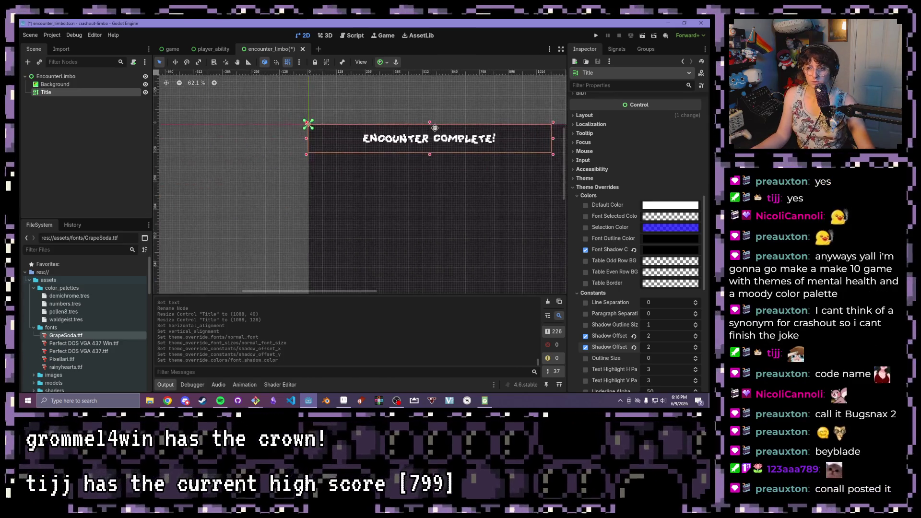
# Move the Title label down to position (24, 48) with the Move tool
pyautogui.press('w')
pyautogui.scroll(2, 250, 147)
pyautogui.scroll(3, 249, 147)
pyautogui.moveTo(255, 127)
pyautogui.mouseDown()
pyautogui.moveTo(257, 140)
pyautogui.moveTo(277, 128)
pyautogui.moveTo(292, 160)
pyautogui.mouseUp()
# Bring the whole title box into view, then save and run the current scene
pyautogui.scroll(-2, 418, 163)
pyautogui.scroll(4, 326, 147)
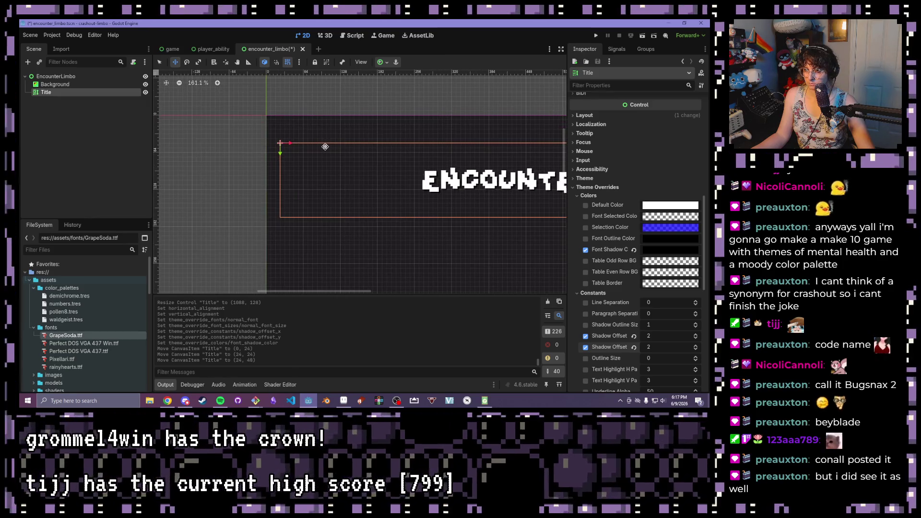
pyautogui.scroll(-13, 325, 147)
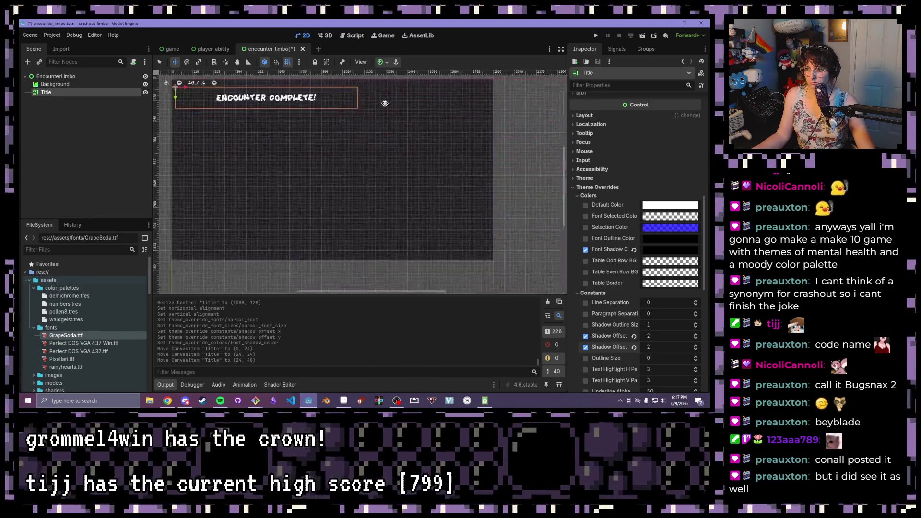
pyautogui.moveTo(263, 115)
pyautogui.mouseDown()
pyautogui.moveTo(308, 150)
pyautogui.moveTo(297, 128)
pyautogui.mouseUp()
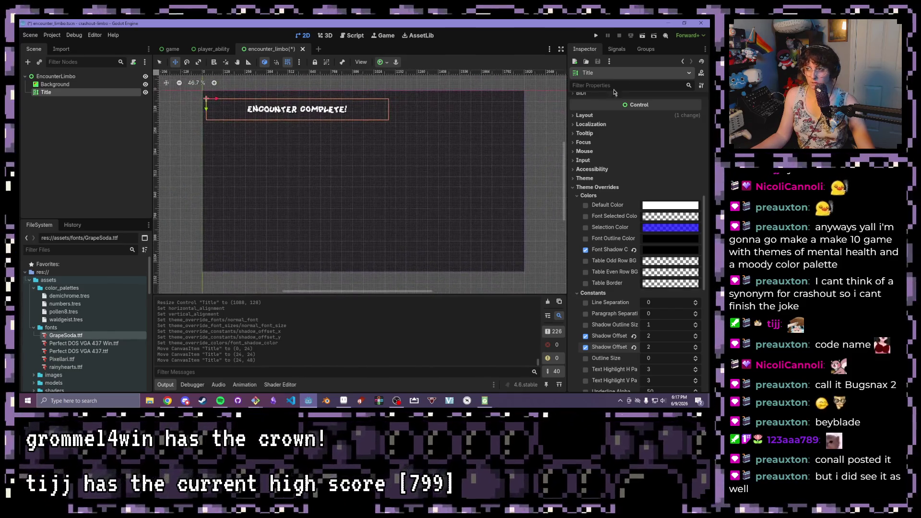
pyautogui.click(641, 36)
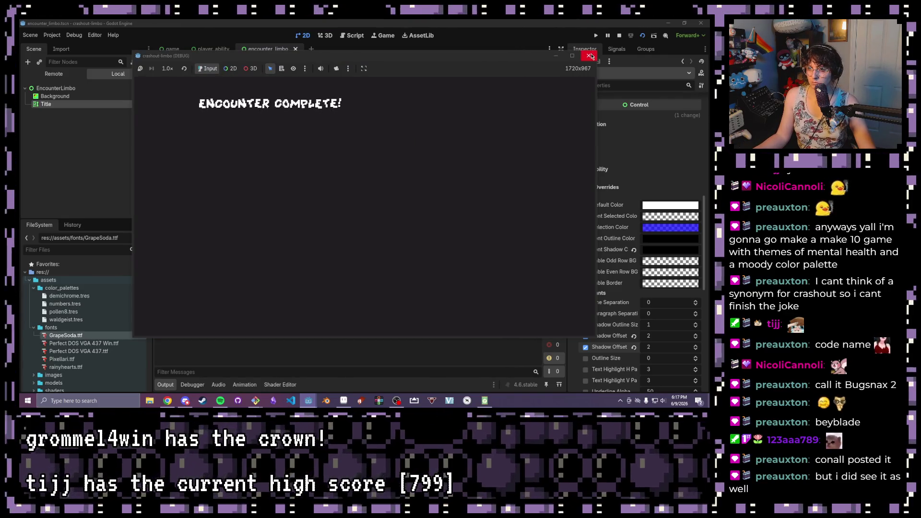
# Maximize the crashout-limbo (DEBUG) game window to view it, then close it
pyautogui.click(572, 56)
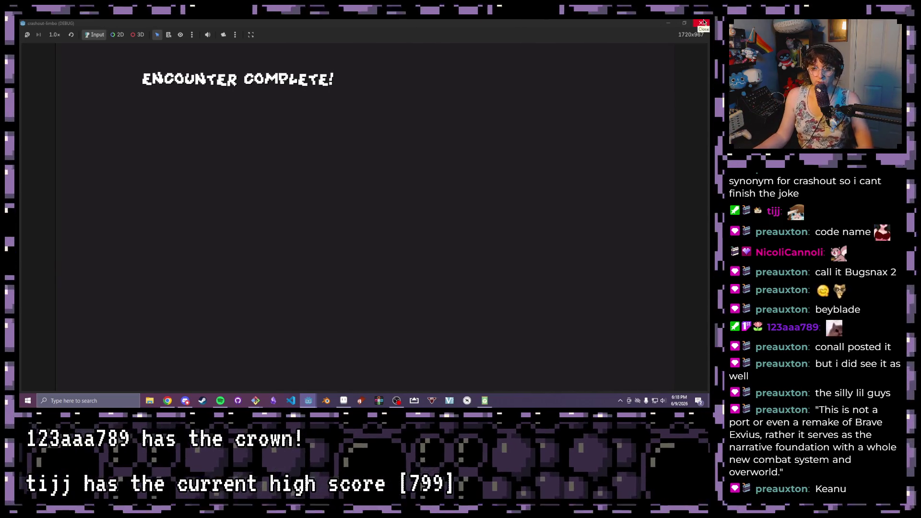
pyautogui.click(703, 22)
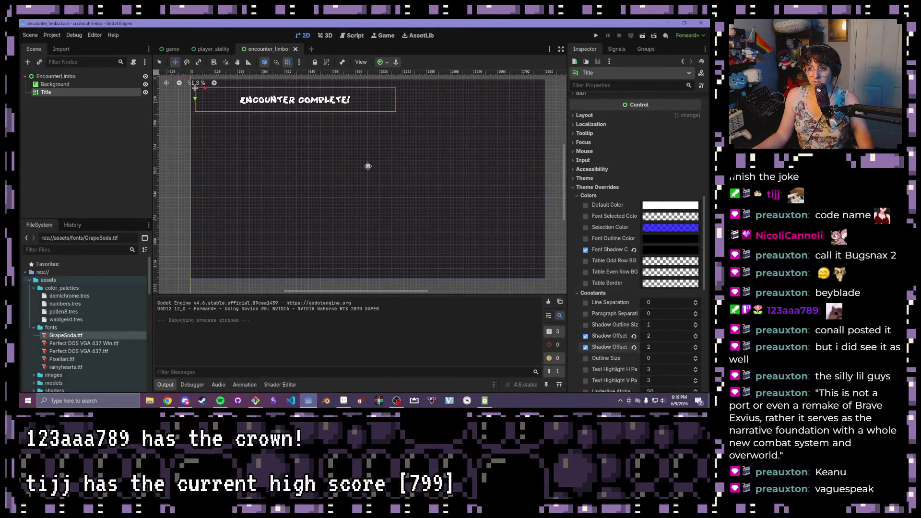
pyautogui.scroll(1, 368, 195)
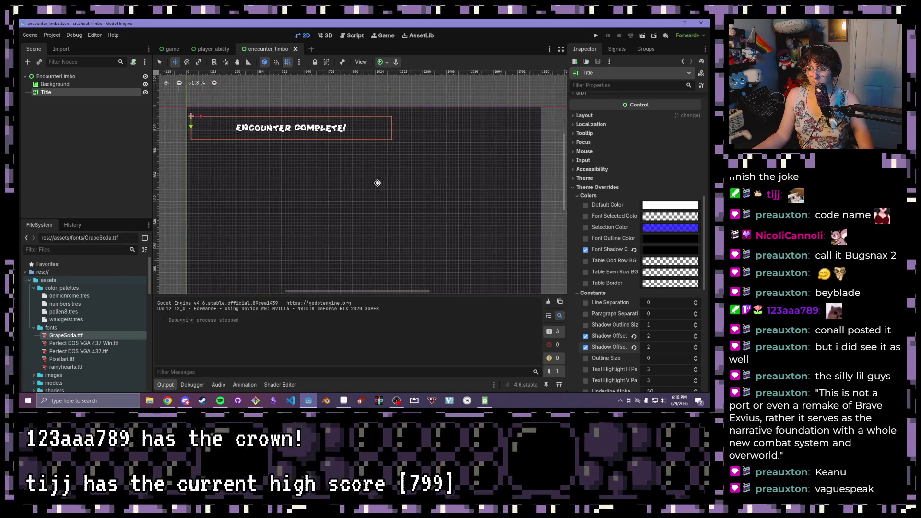
pyautogui.moveTo(390, 186); pyautogui.dragTo(370, 180)
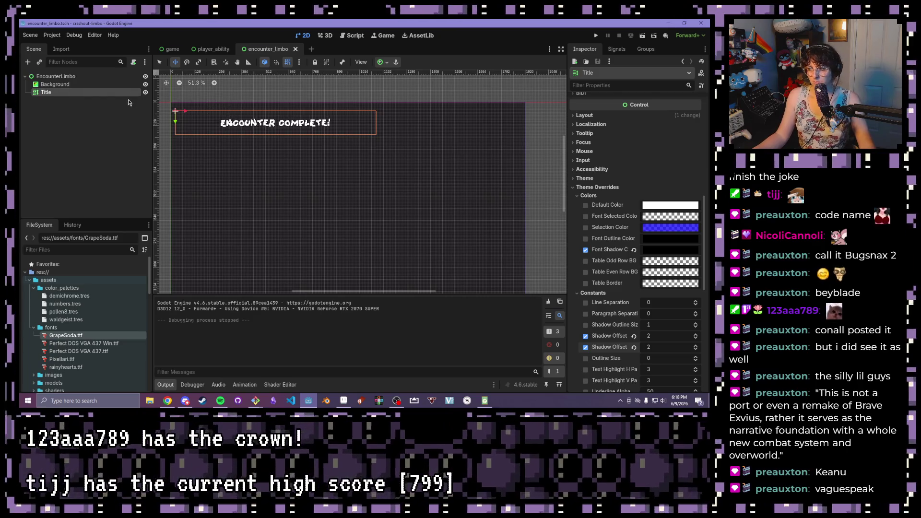
pyautogui.scroll(2, 230, 128)
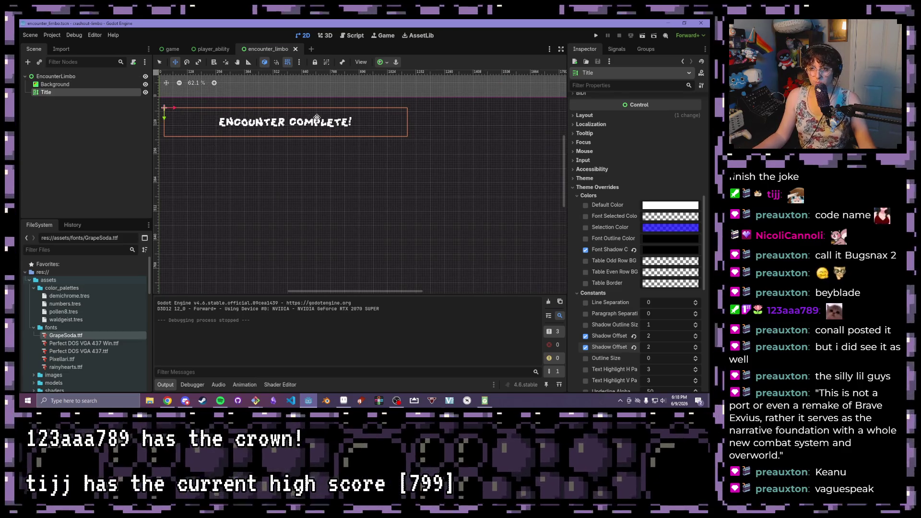
pyautogui.click(80, 76)
pyautogui.scroll(-1, 345, 167)
pyautogui.scroll(-1, 345, 167)
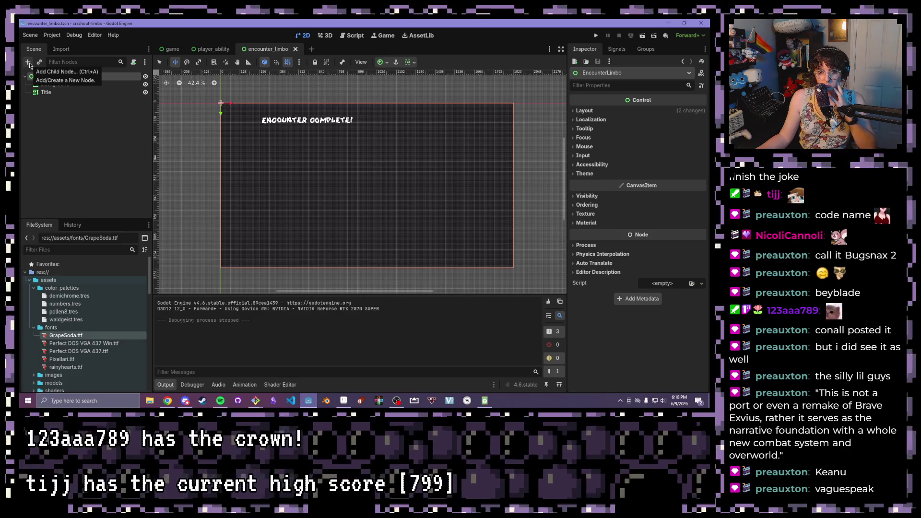
# Add a PanelContainer child under EncounterLimbo by searching 'pane'
pyautogui.click(29, 62)
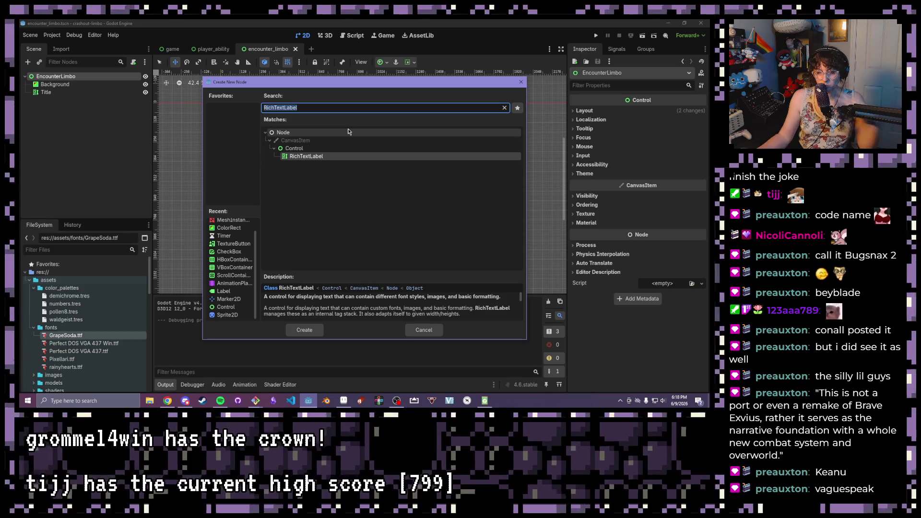
pyautogui.write('pane')
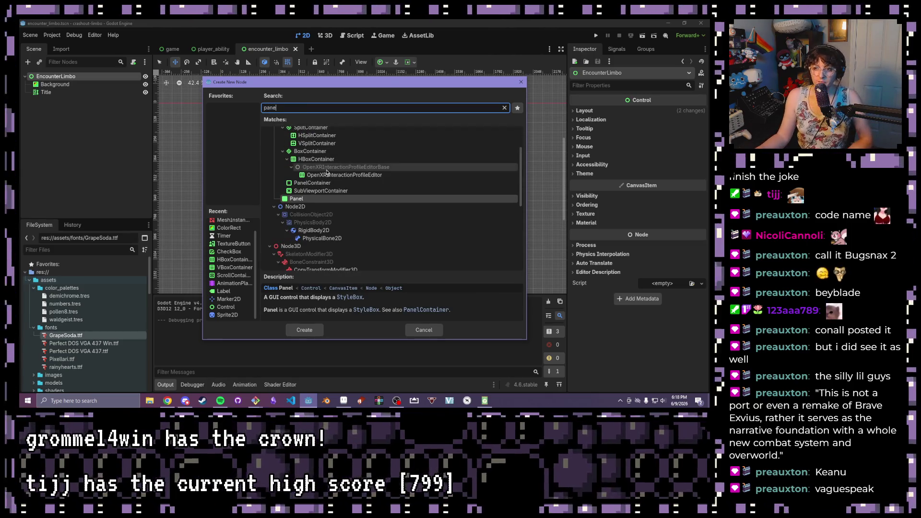
pyautogui.scroll(1, 325, 216)
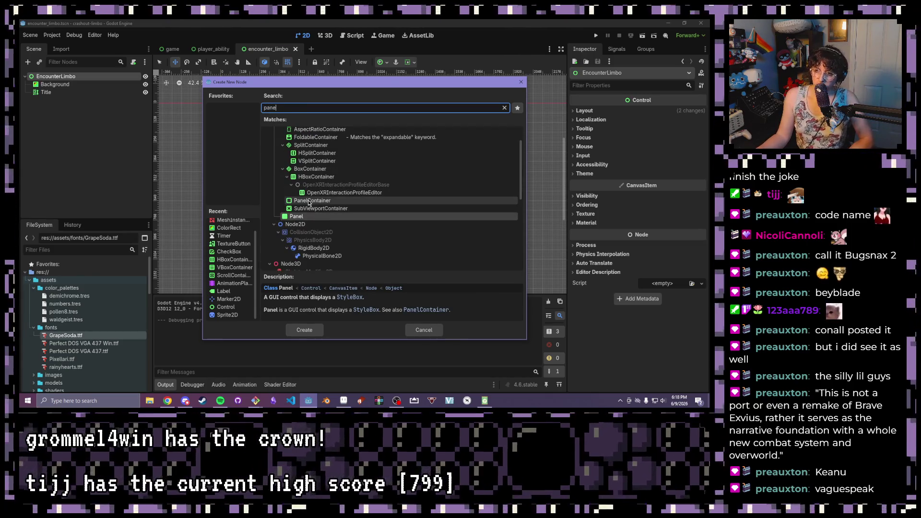
pyautogui.scroll(1, 290, 231)
pyautogui.click(304, 218)
pyautogui.doubleClick(304, 219)
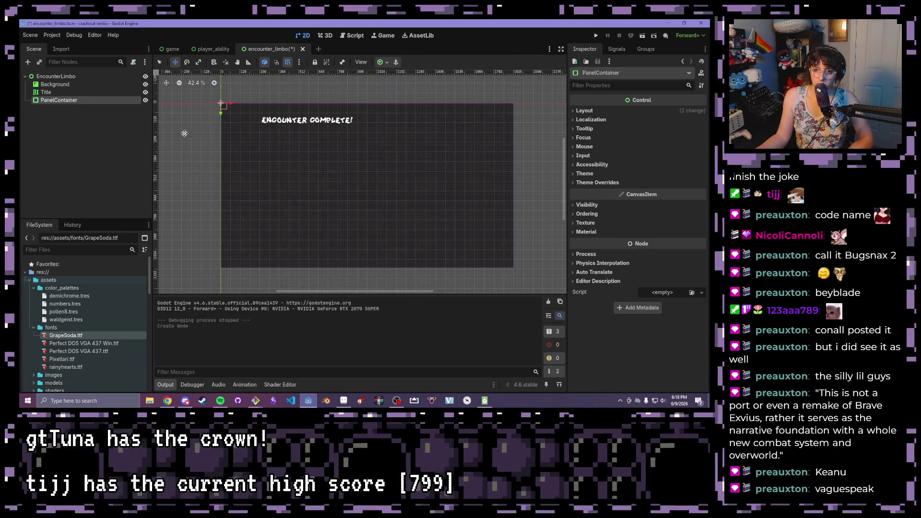
# Move the new PanelContainer to (128, 208) below the title
pyautogui.scroll(2, 227, 100)
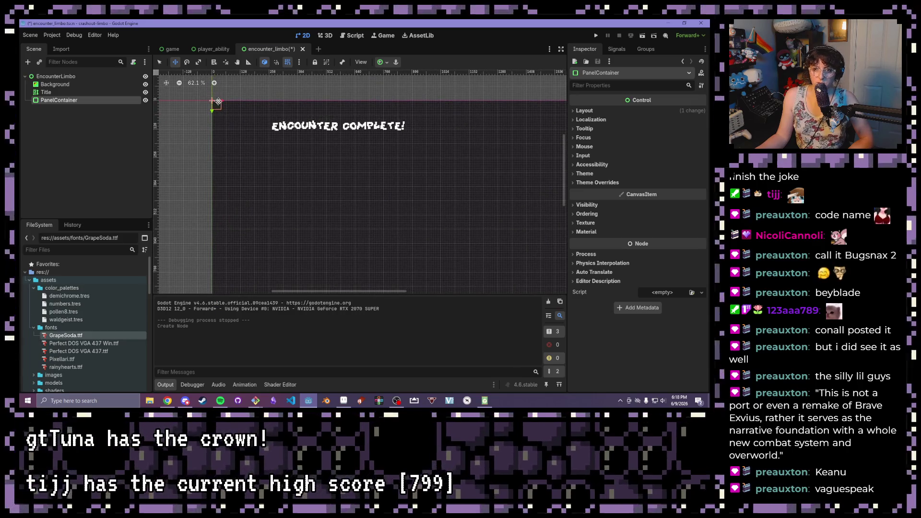
pyautogui.moveTo(225, 99); pyautogui.dragTo(252, 146)
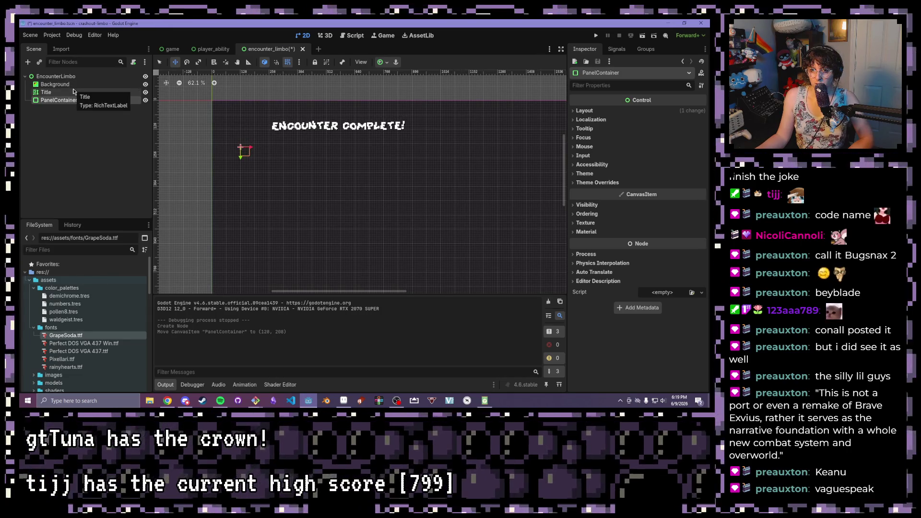
pyautogui.click(74, 92)
pyautogui.click(73, 84)
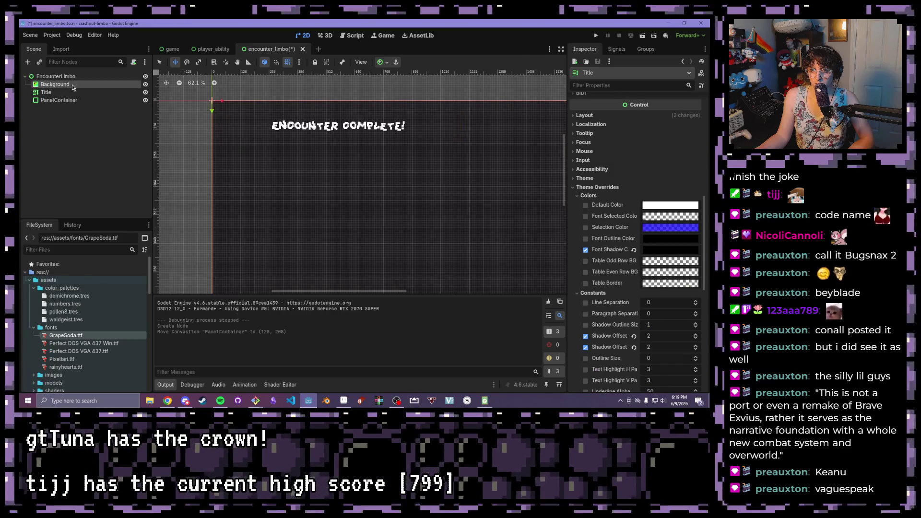
# Move the PanelContainer to (64, 192) and resize it to 1088×328
pyautogui.click(81, 99)
pyautogui.moveTo(254, 147); pyautogui.dragTo(260, 146)
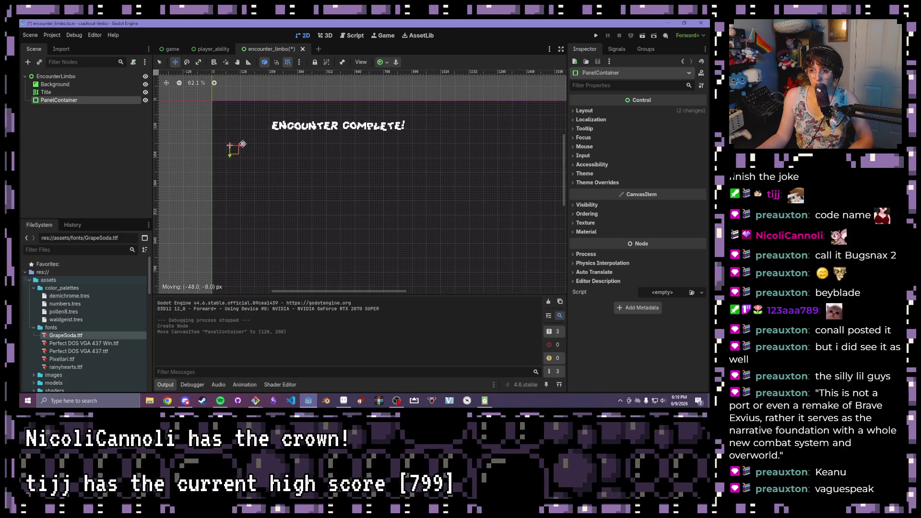
pyautogui.moveTo(242, 143); pyautogui.dragTo(337, 198)
pyautogui.scroll(5, 232, 170)
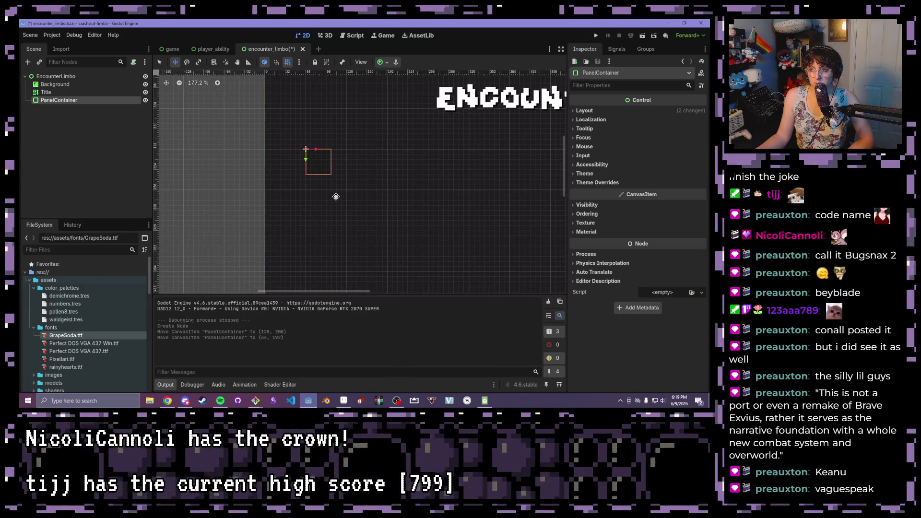
pyautogui.press('q')
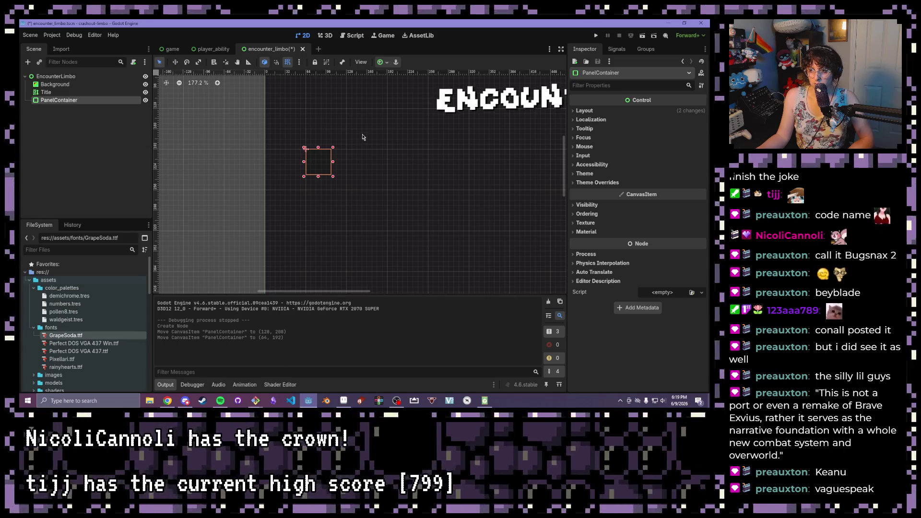
pyautogui.scroll(-2, 362, 133)
pyautogui.scroll(-3, 433, 199)
pyautogui.moveTo(409, 196)
pyautogui.mouseDown()
pyautogui.moveTo(269, 157)
pyautogui.moveTo(233, 118)
pyautogui.moveTo(237, 150)
pyautogui.moveTo(373, 205)
pyautogui.moveTo(440, 205)
pyautogui.mouseUp()
pyautogui.scroll(-1, 233, 121)
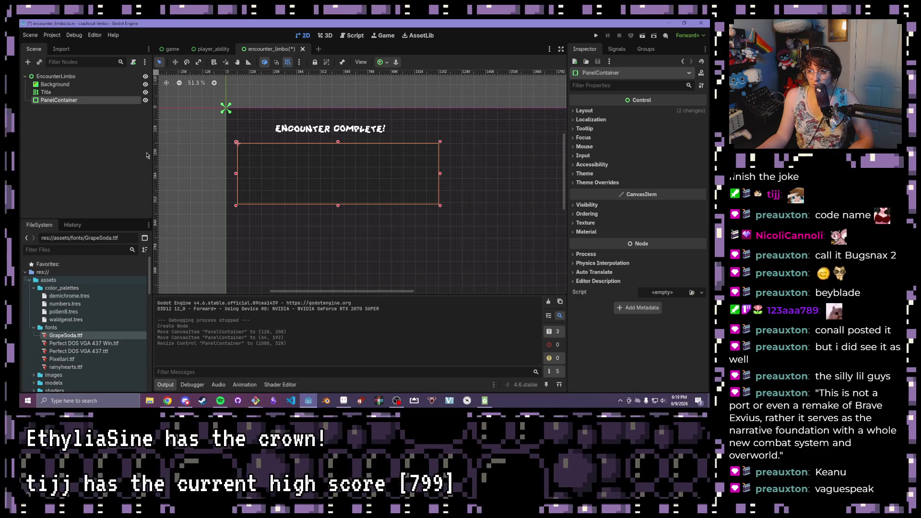
# Widen the Title label to 1128 px, then test-run the scene with F6 and close it
pyautogui.click(67, 92)
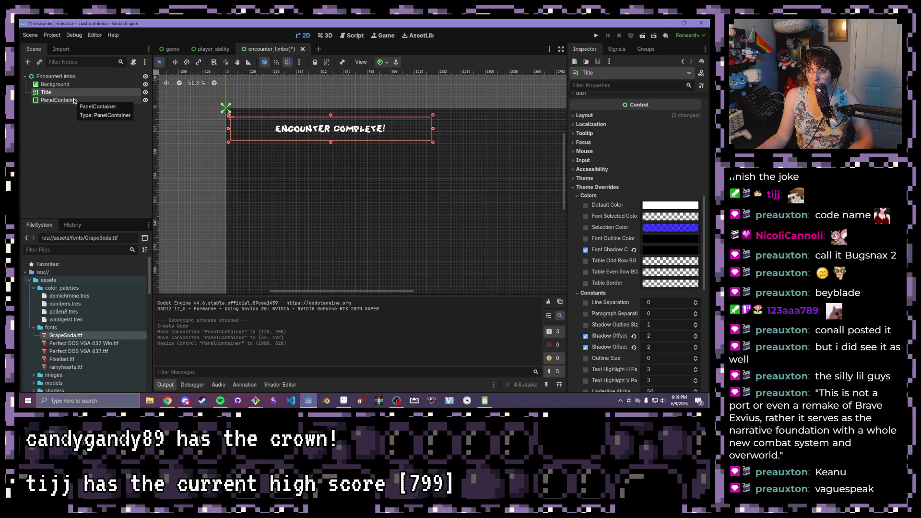
pyautogui.moveTo(435, 132); pyautogui.dragTo(443, 130)
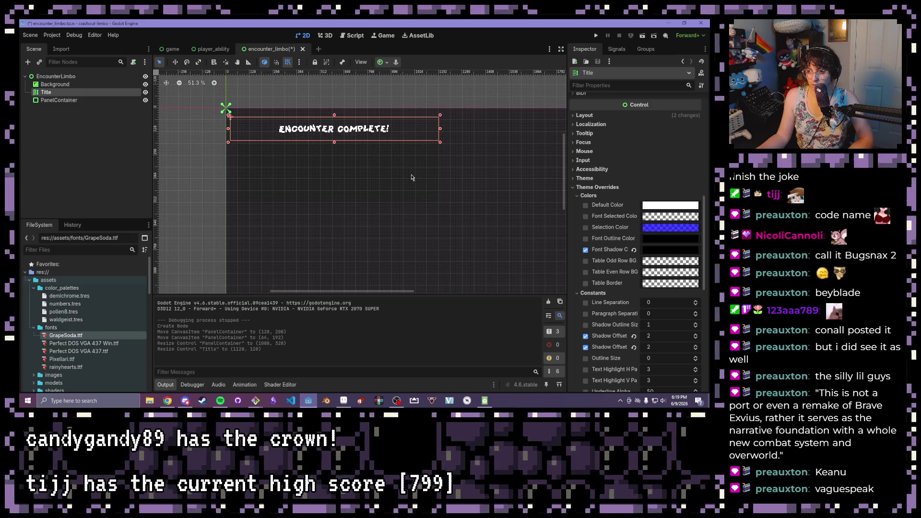
pyautogui.click(58, 100)
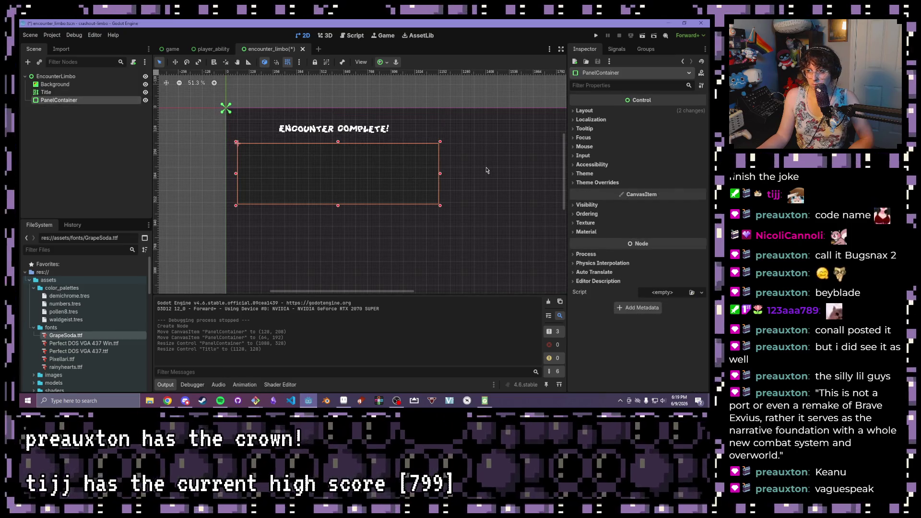
pyautogui.scroll(3, 442, 170)
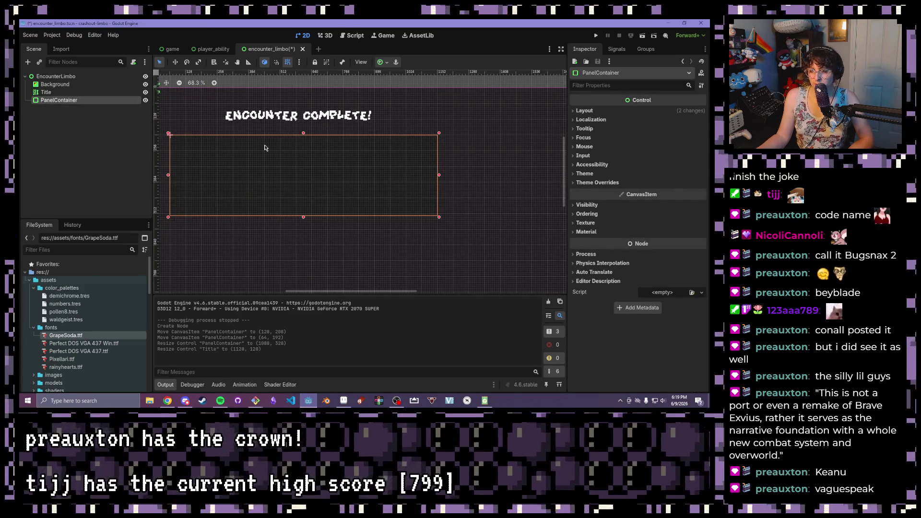
pyautogui.scroll(-4, 293, 155)
pyautogui.click(512, 195)
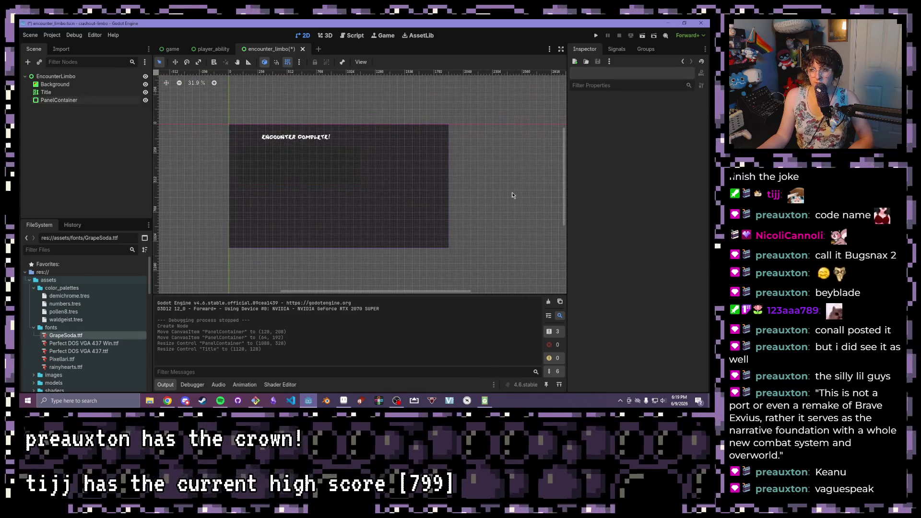
pyautogui.press('F6')
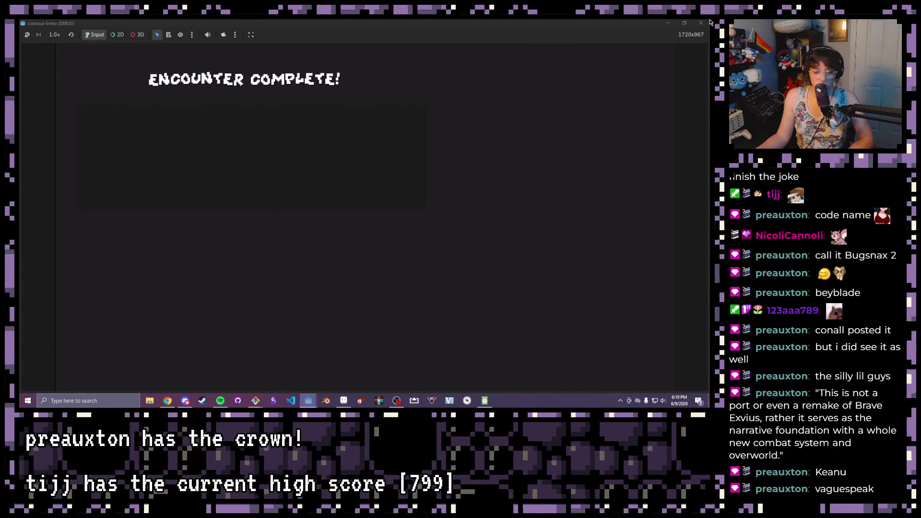
pyautogui.click(701, 23)
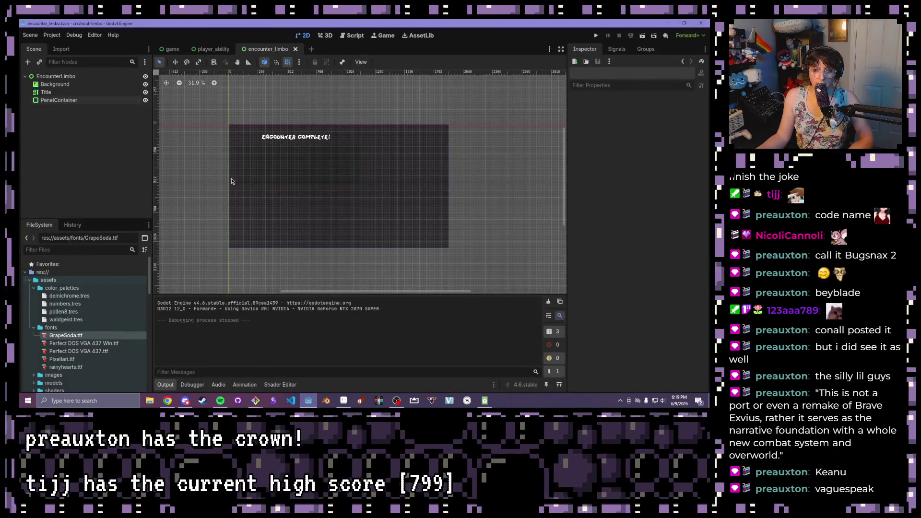
# Drag the PanelContainer's bottom edge down to make it taller
pyautogui.scroll(4, 276, 181)
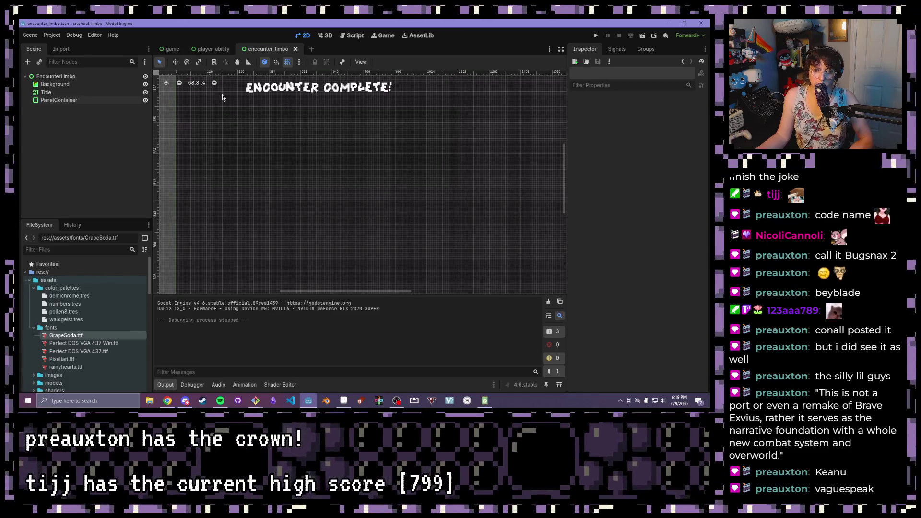
pyautogui.click(59, 100)
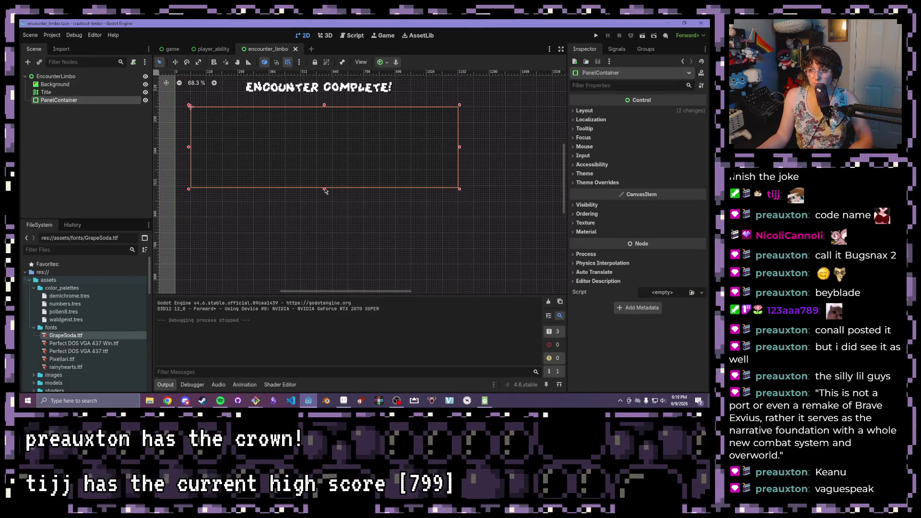
pyautogui.scroll(-1, 325, 191)
pyautogui.scroll(-3, 336, 144)
pyautogui.moveTo(342, 108); pyautogui.dragTo(355, 219)
pyautogui.scroll(-1, 307, 137)
pyautogui.scroll(3, 303, 187)
pyautogui.moveTo(293, 179); pyautogui.dragTo(311, 176)
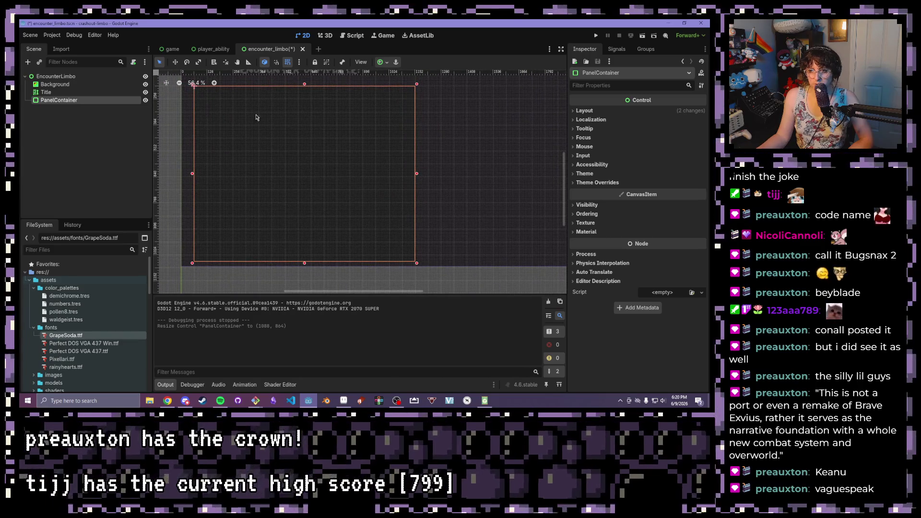
pyautogui.scroll(-1, 285, 158)
pyautogui.scroll(1, 287, 156)
pyautogui.scroll(1, 291, 160)
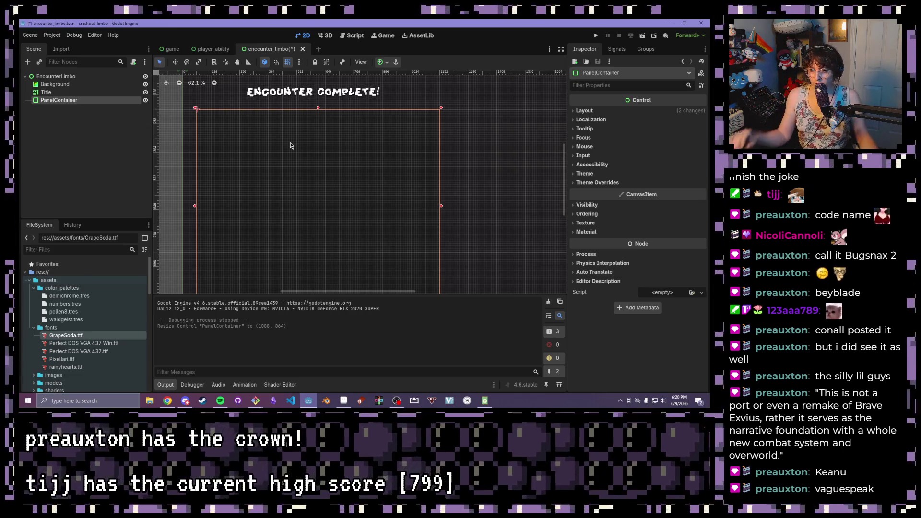
pyautogui.scroll(-1, 267, 130)
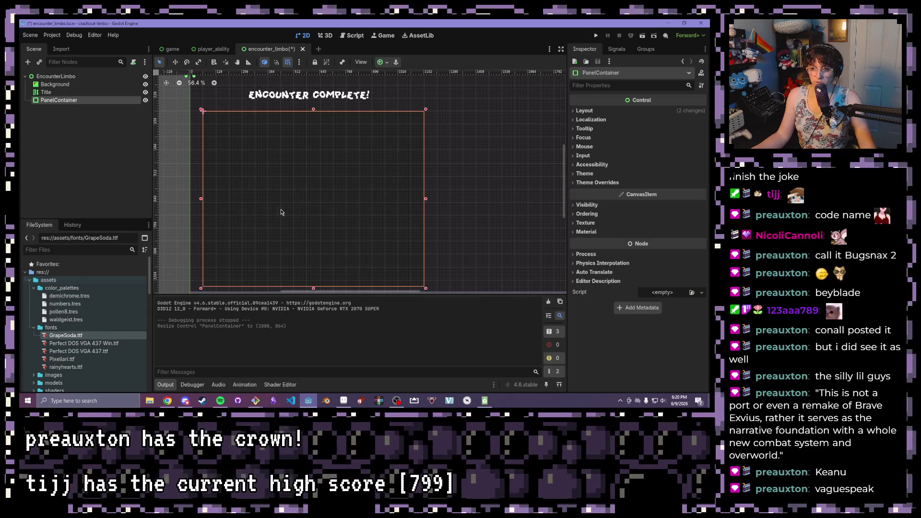
pyautogui.scroll(-1, 300, 214)
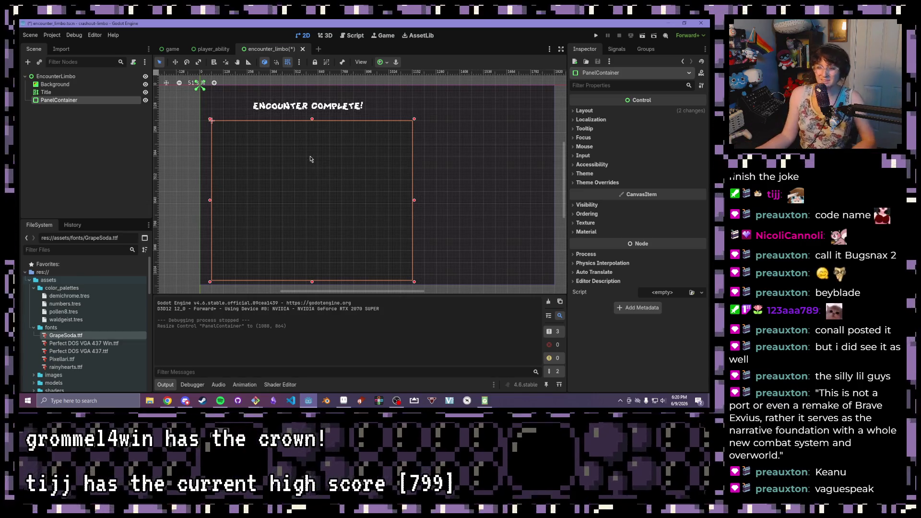
pyautogui.scroll(1, 310, 158)
pyautogui.scroll(4, 312, 144)
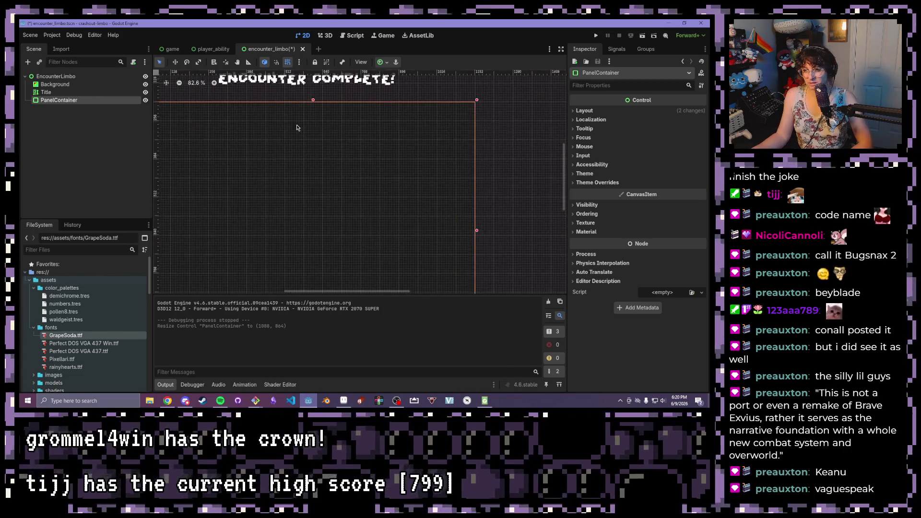
# Extend the panel's left side outward so it measures 1128×864
pyautogui.moveTo(413, 196)
pyautogui.mouseDown()
pyautogui.moveTo(564, 200)
pyautogui.moveTo(432, 188)
pyautogui.mouseUp()
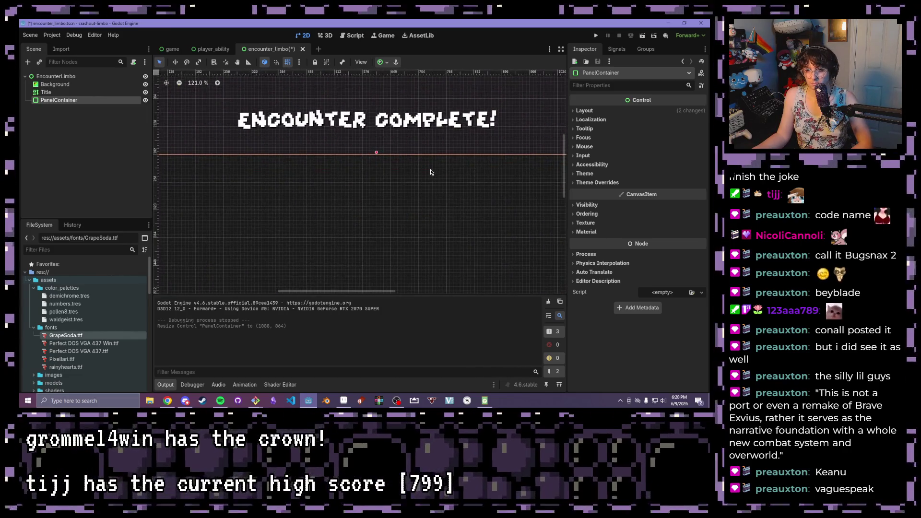
pyautogui.scroll(-1, 412, 191)
pyautogui.scroll(-1, 426, 190)
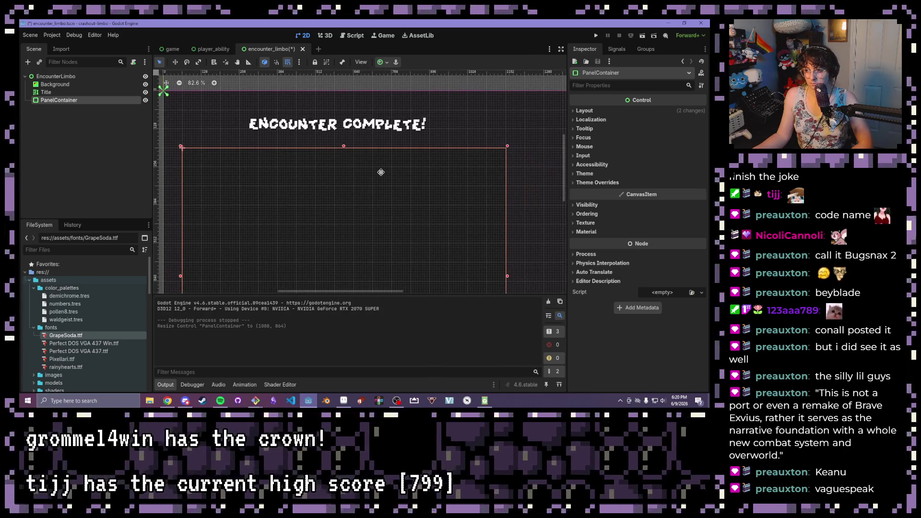
pyautogui.moveTo(428, 170); pyautogui.dragTo(479, 108)
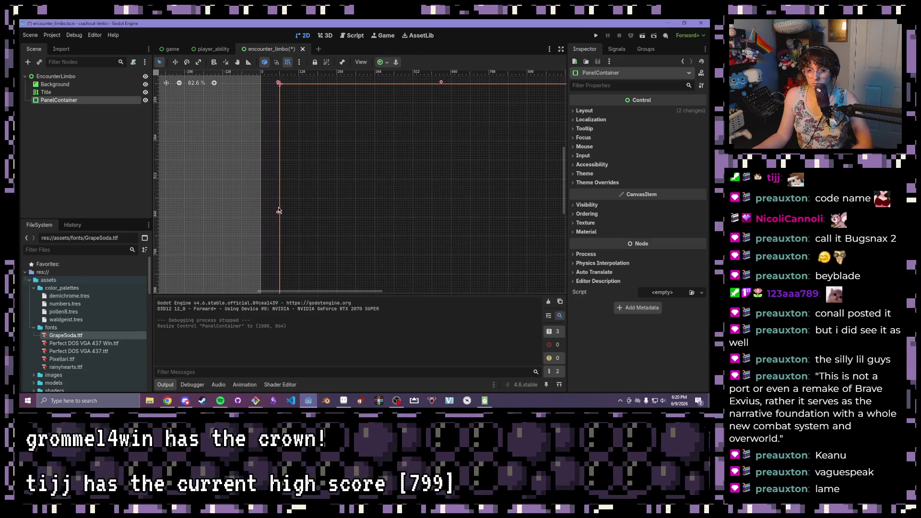
pyautogui.moveTo(278, 214); pyautogui.dragTo(267, 213)
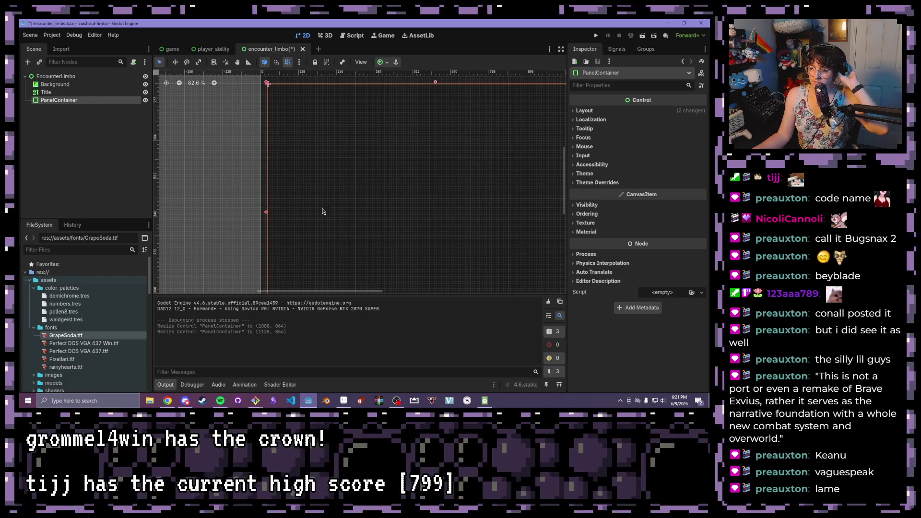
pyautogui.scroll(-4, 314, 213)
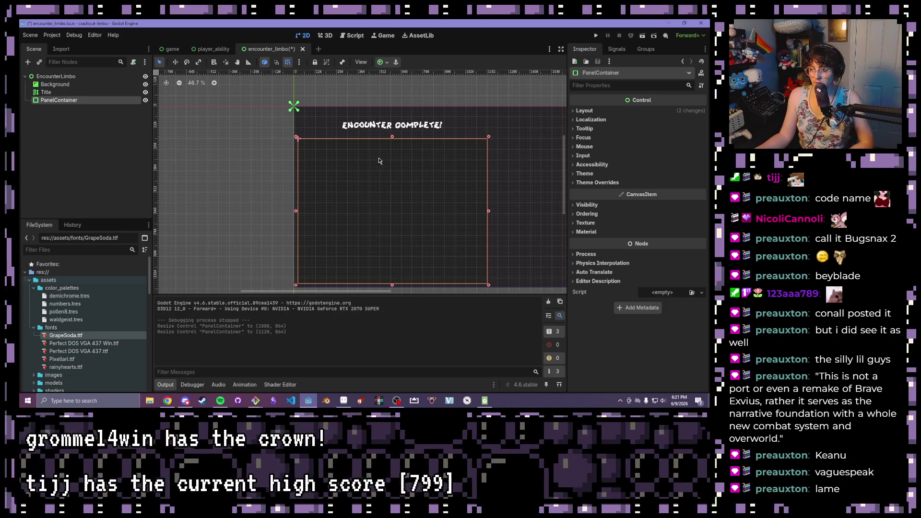
pyautogui.scroll(2, 310, 167)
pyautogui.moveTo(310, 166); pyautogui.dragTo(266, 136)
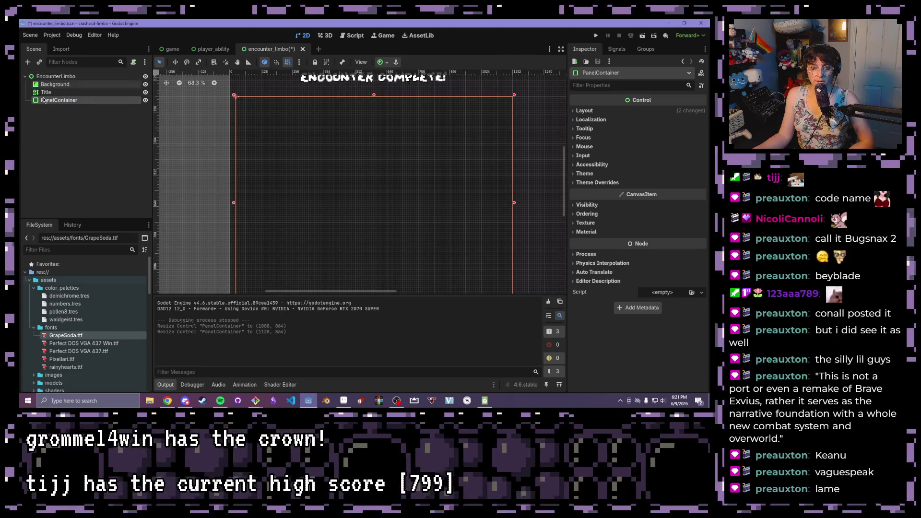
pyautogui.click(27, 62)
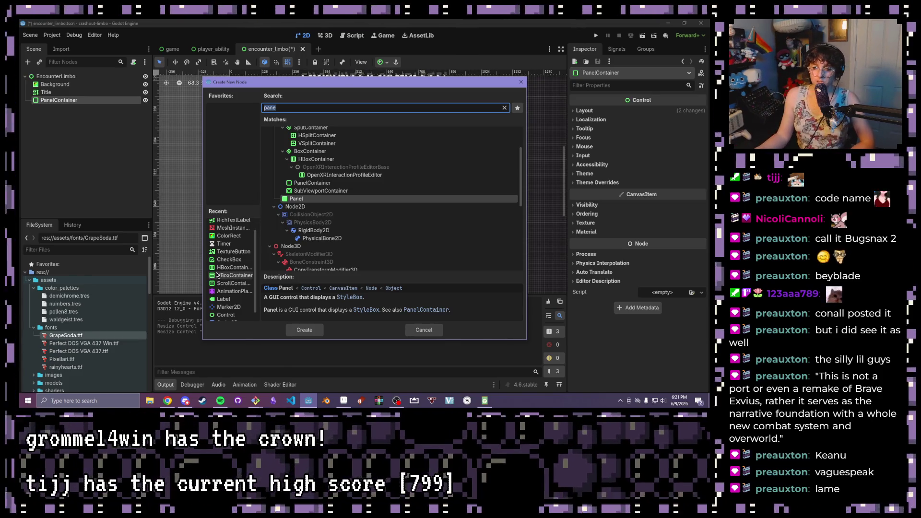
# Add a MarginContainer under the PanelContainer via a 'margin' search
pyautogui.scroll(-1, 221, 275)
pyautogui.scroll(2, 226, 274)
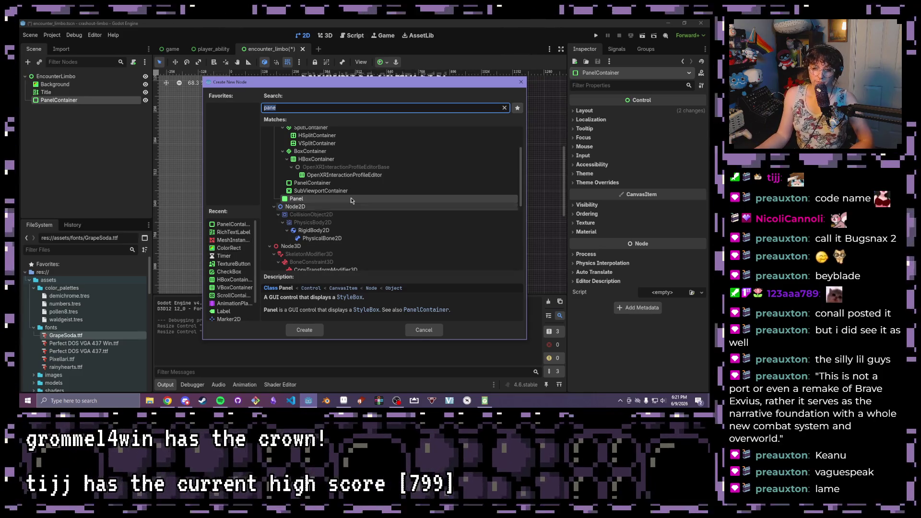
pyautogui.write('margin')
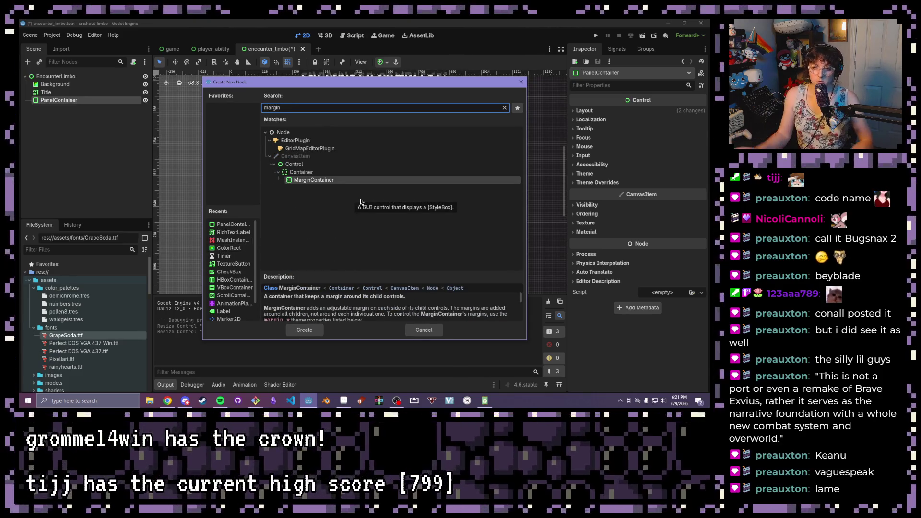
pyautogui.click(336, 180)
pyautogui.doubleClick(336, 180)
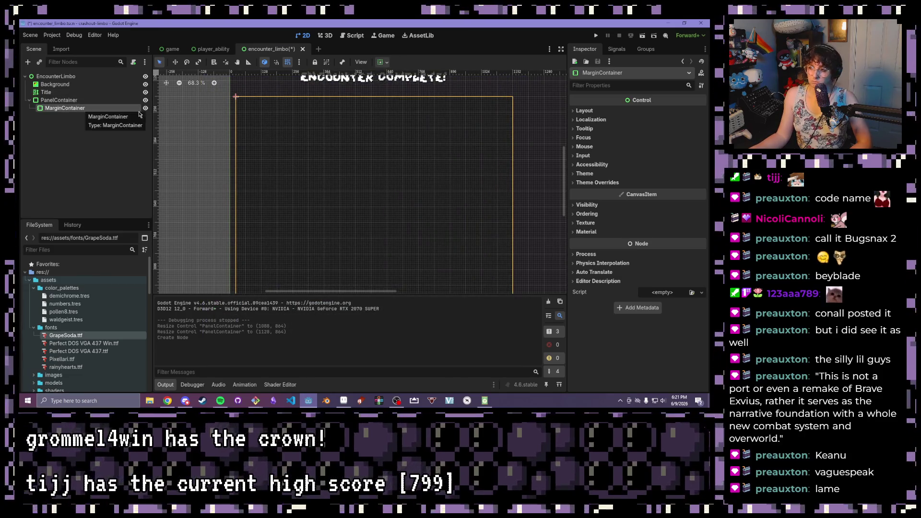
# Expand the MarginContainer's layout properties and keep its horizontal sizing at Fill
pyautogui.scroll(-2, 370, 135)
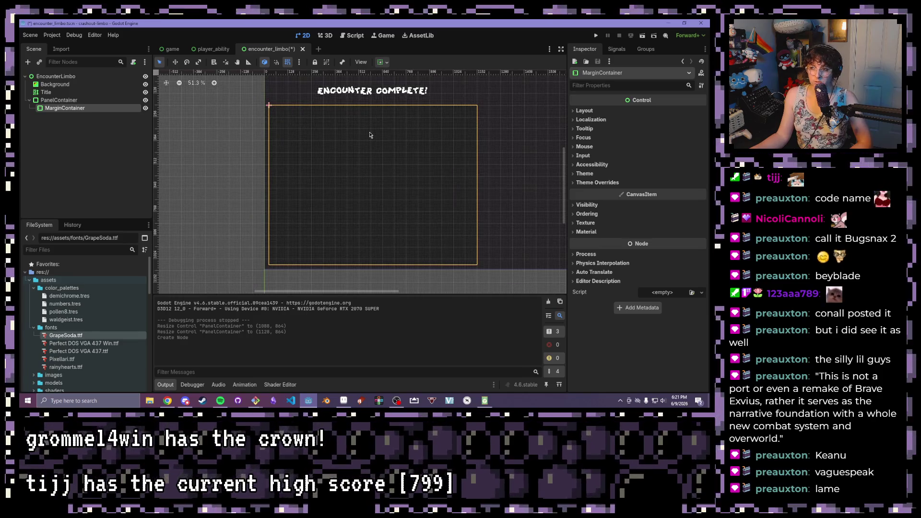
pyautogui.scroll(2, 370, 134)
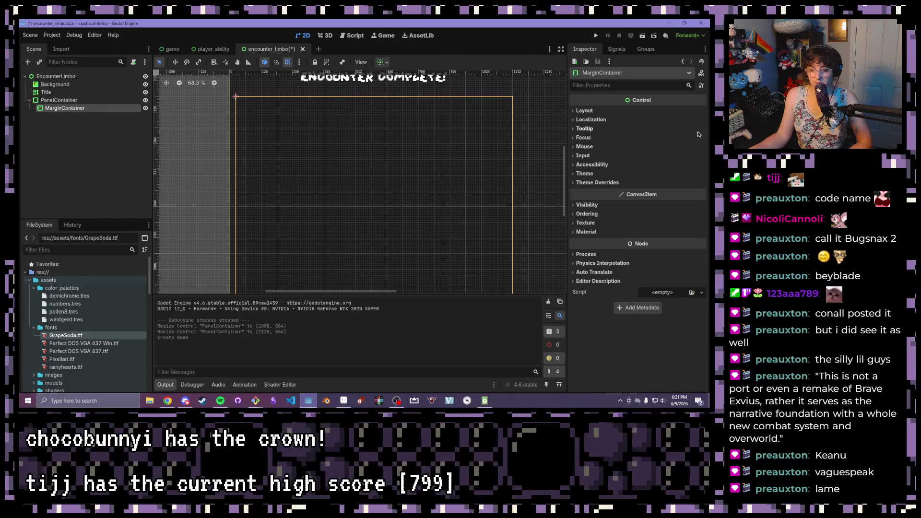
pyautogui.click(586, 112)
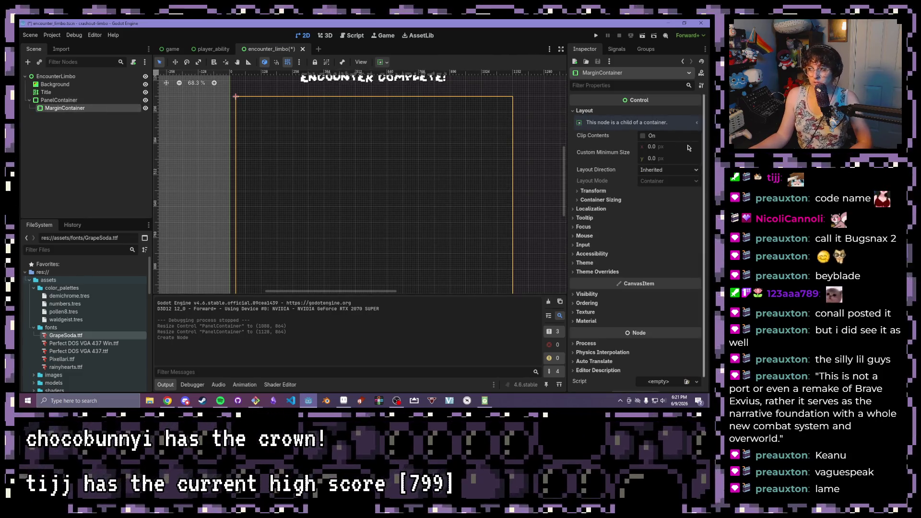
pyautogui.click(388, 62)
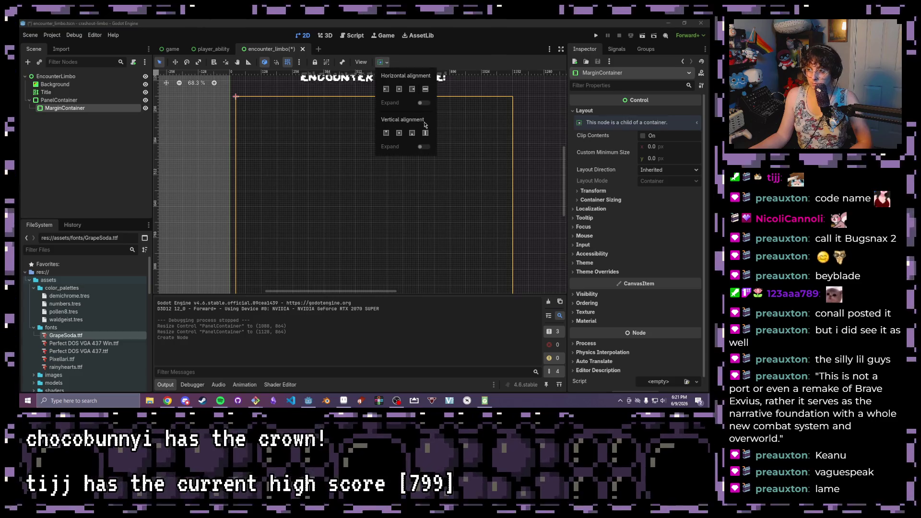
pyautogui.click(587, 201)
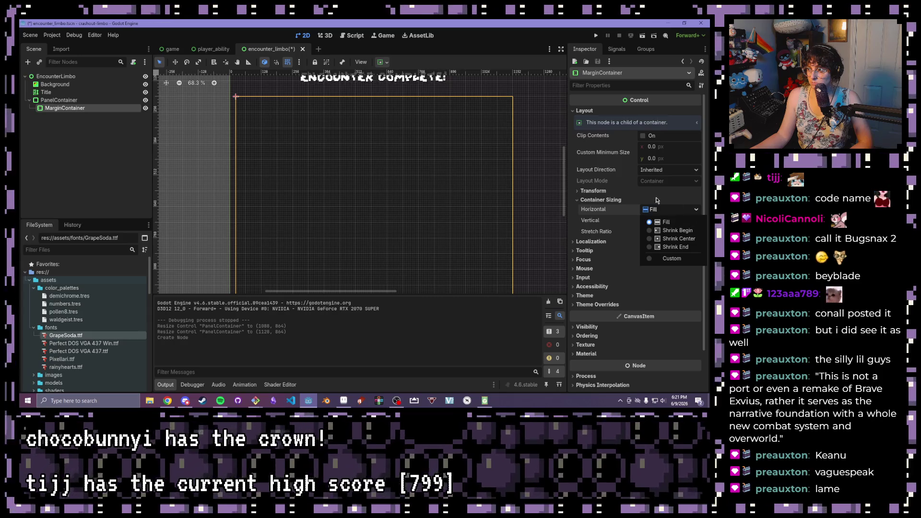
pyautogui.click(612, 211)
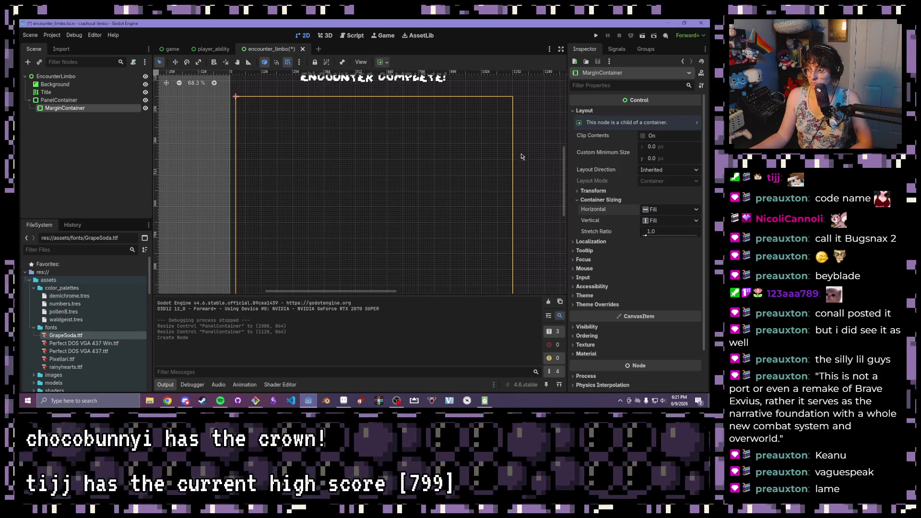
# Override the MarginContainer's Margin Left and Margin Right constants to 8
pyautogui.click(596, 305)
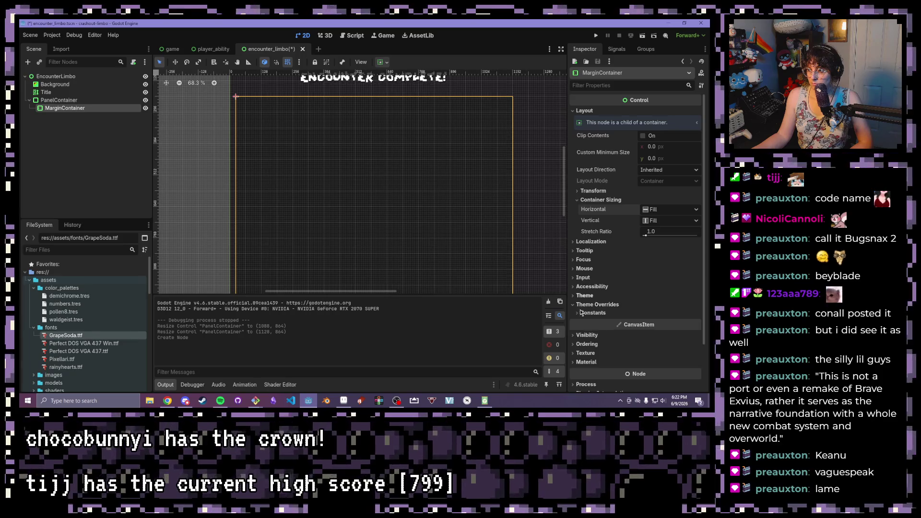
pyautogui.click(591, 312)
pyautogui.scroll(-4, 638, 240)
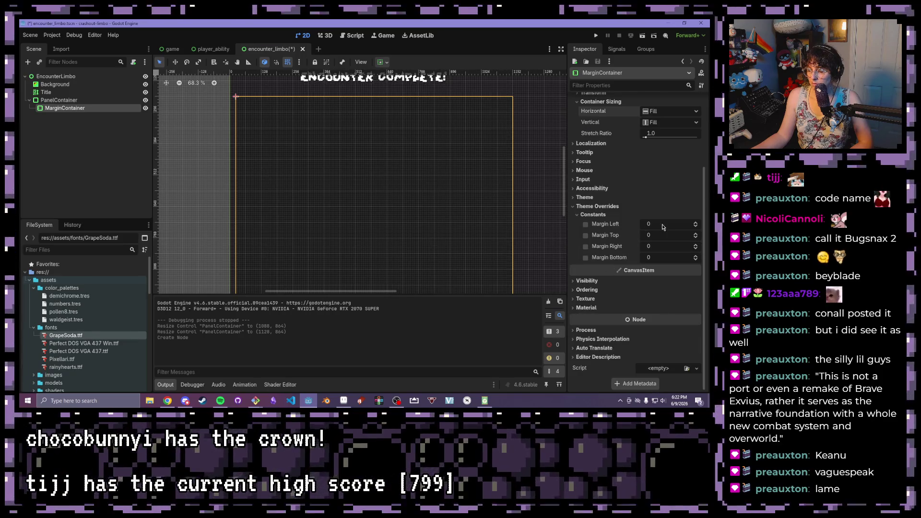
pyautogui.click(696, 224)
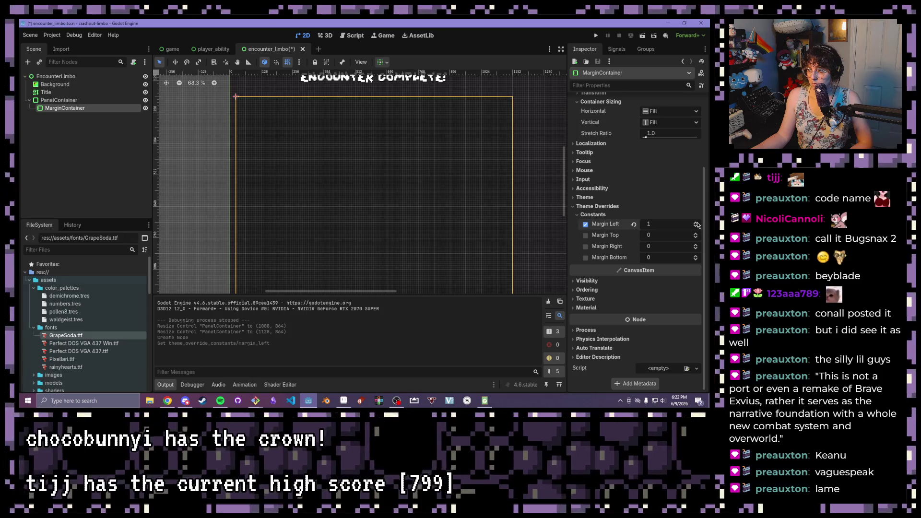
pyautogui.click(696, 224)
pyautogui.click(695, 223)
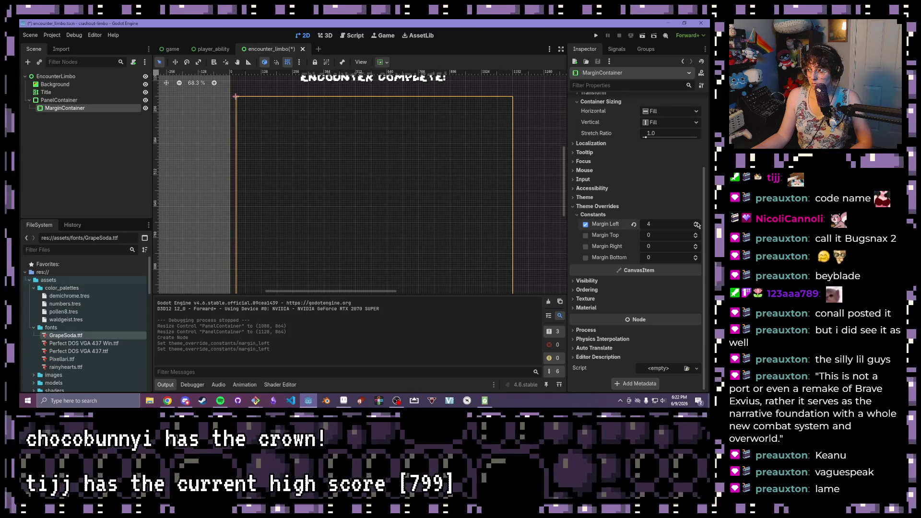
pyautogui.click(696, 224)
pyautogui.click(696, 224)
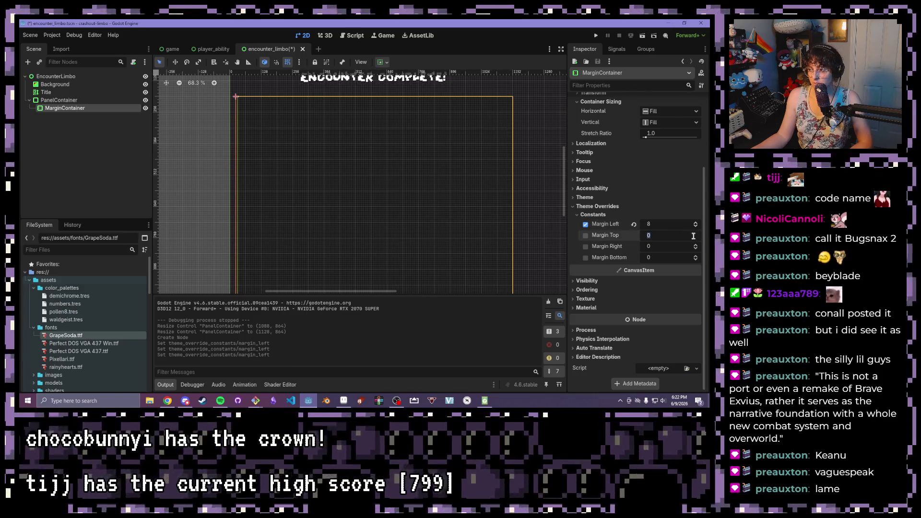
pyautogui.click(695, 244)
pyautogui.click(696, 245)
pyautogui.click(696, 245)
pyautogui.click(695, 244)
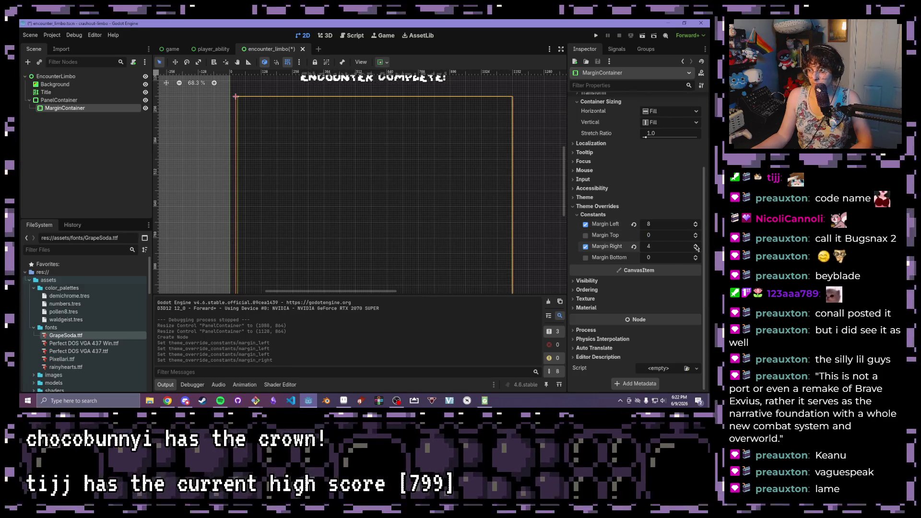
pyautogui.click(695, 246)
pyautogui.scroll(-4, 429, 207)
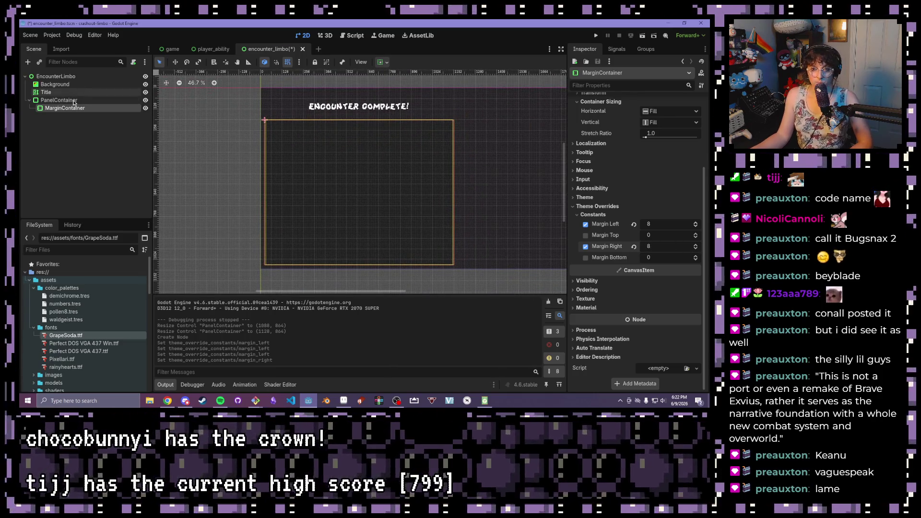
pyautogui.click(28, 62)
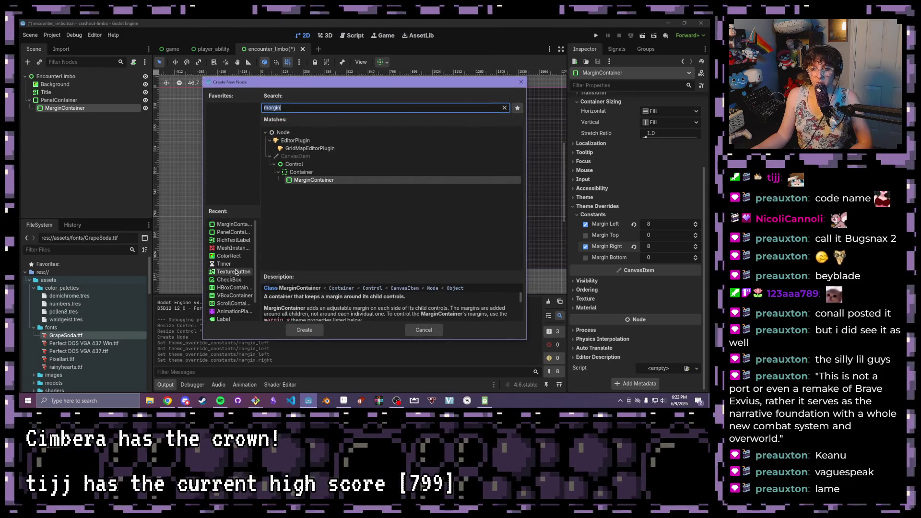
# Add a VBoxContainer from the Recent list inside the MarginContainer
pyautogui.doubleClick(232, 296)
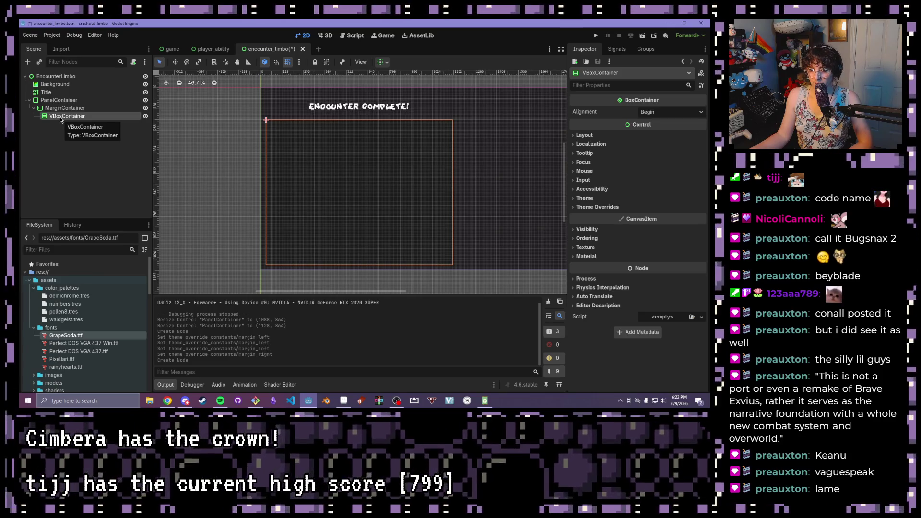
pyautogui.rightClick(61, 120)
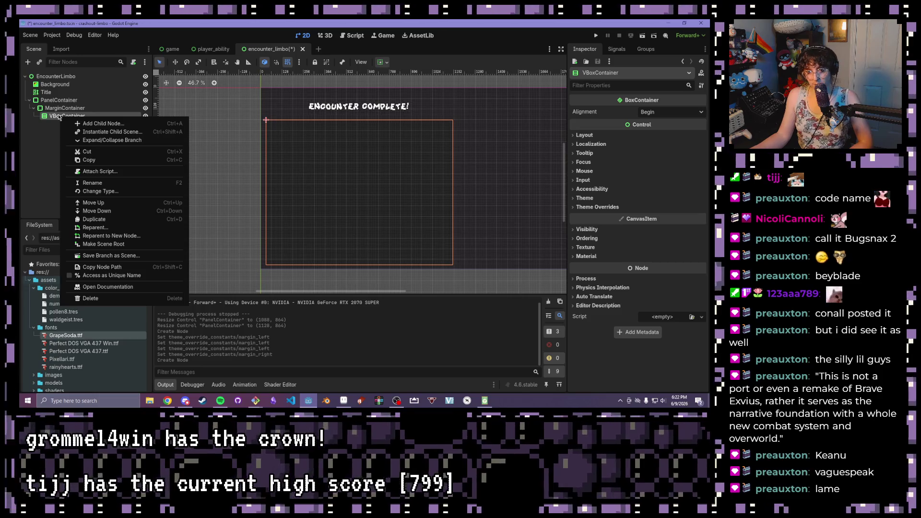
# Add a PanelContainer as a child of the VBoxContainer
pyautogui.click(87, 124)
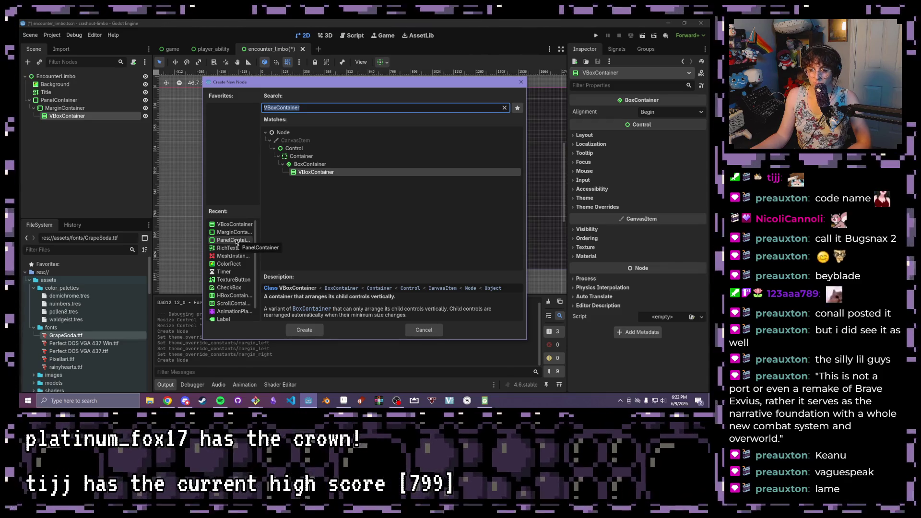
pyautogui.click(235, 240)
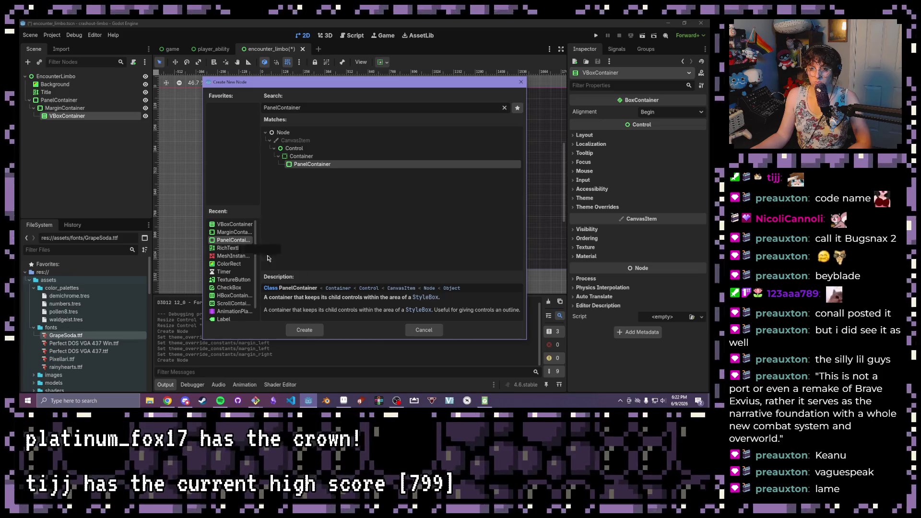
pyautogui.click(304, 329)
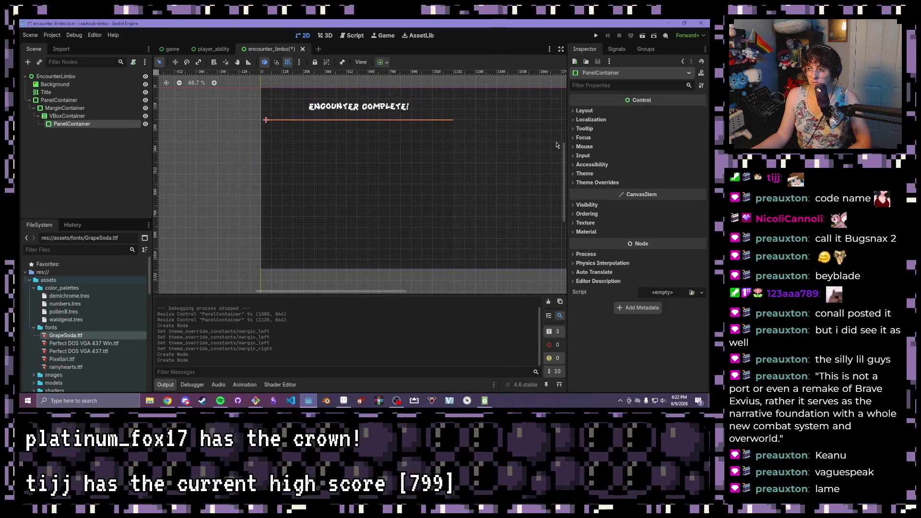
# Turn on Vertical Expand for the new PanelContainer and duplicate it
pyautogui.click(387, 62)
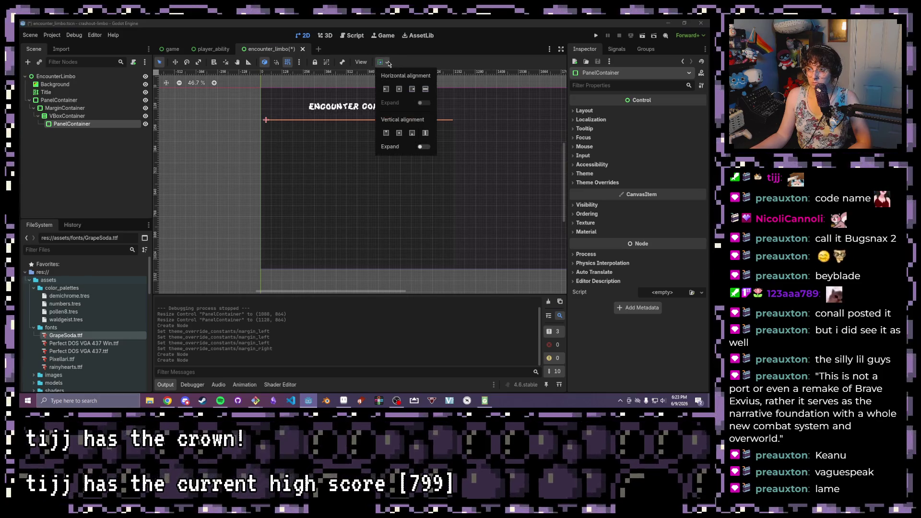
pyautogui.click(424, 145)
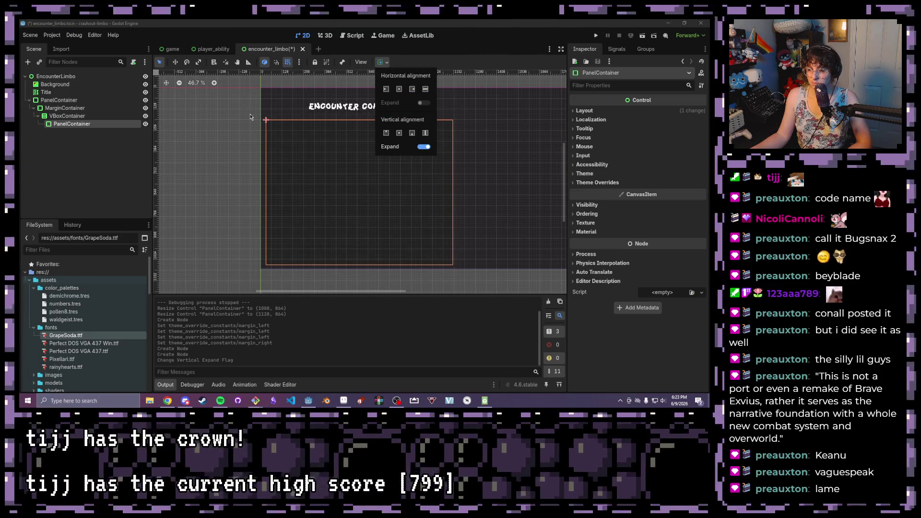
pyautogui.click(81, 147)
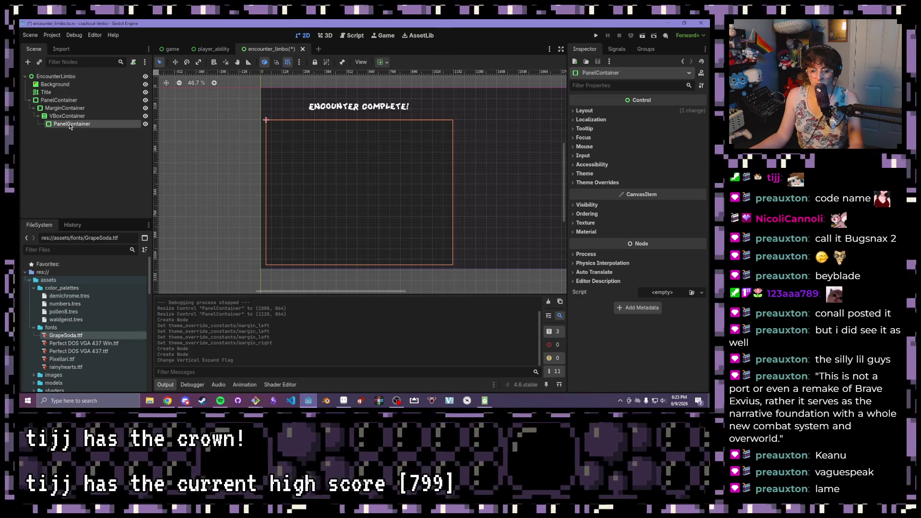
pyautogui.hotkey('ctrl', 'd')
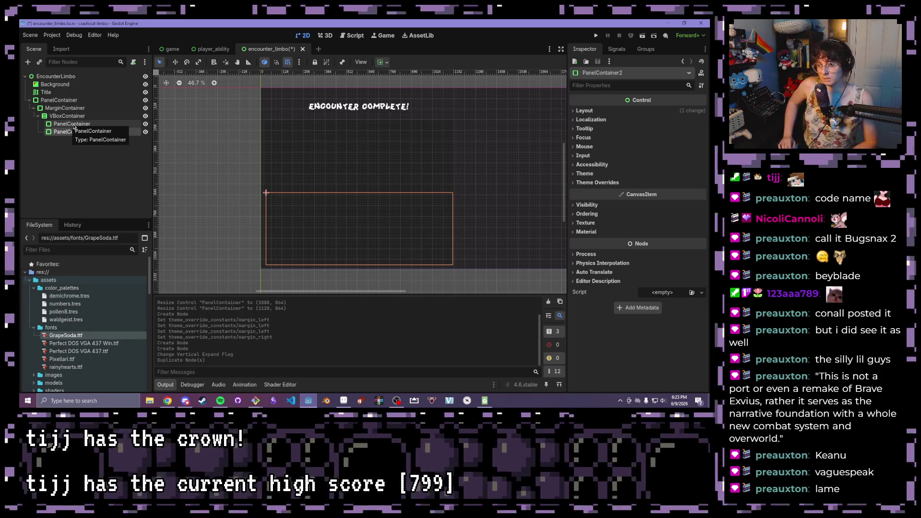
# Rename the first PanelContainer to RecentEncounterContainer
pyautogui.click(80, 126)
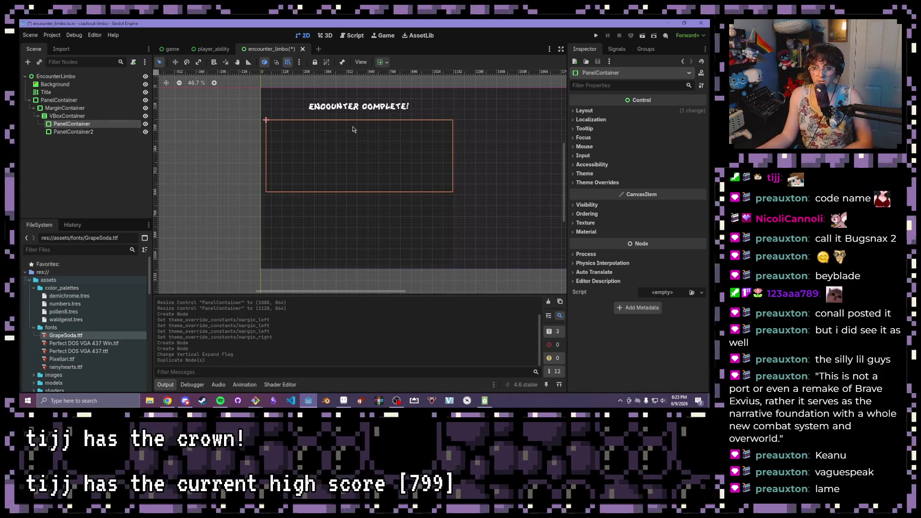
pyautogui.click(102, 132)
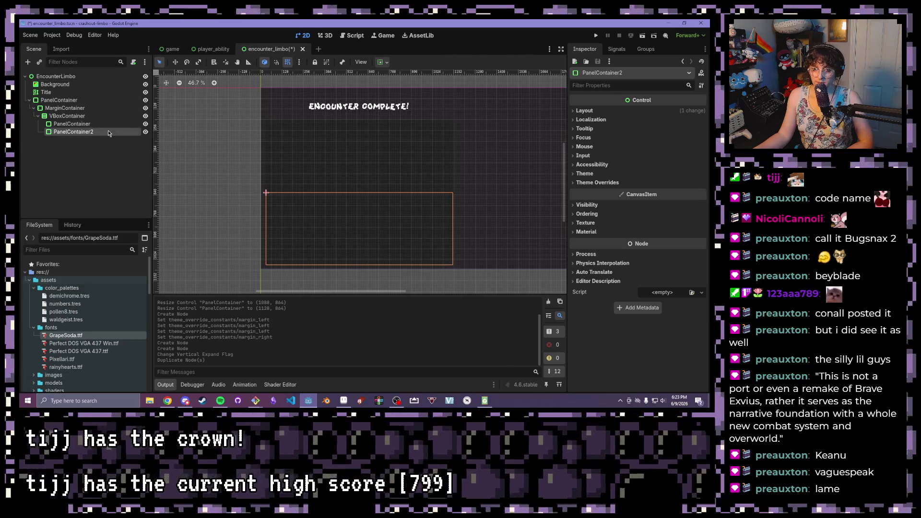
pyautogui.doubleClick(108, 130)
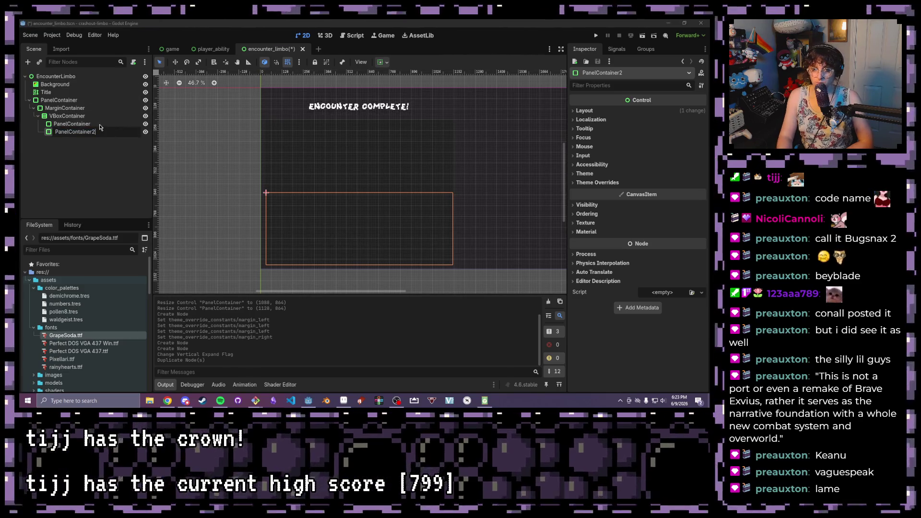
pyautogui.doubleClick(100, 124)
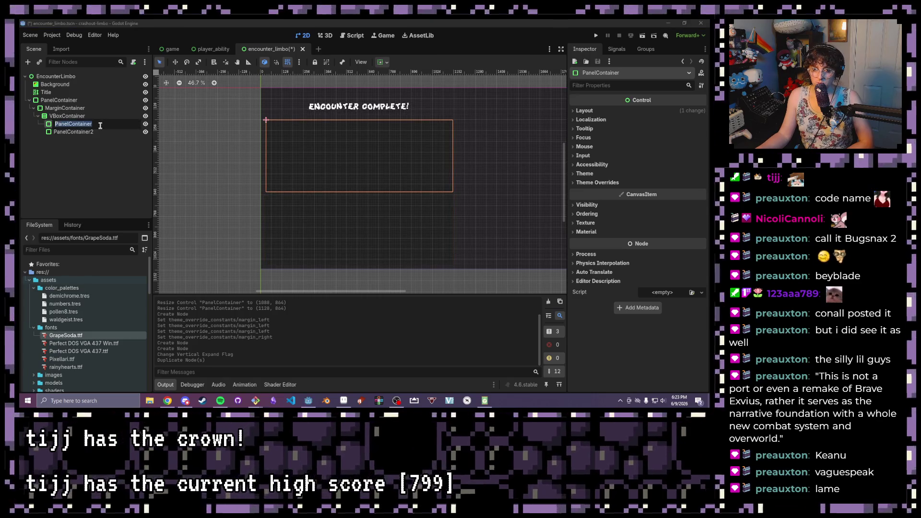
pyautogui.write('C')
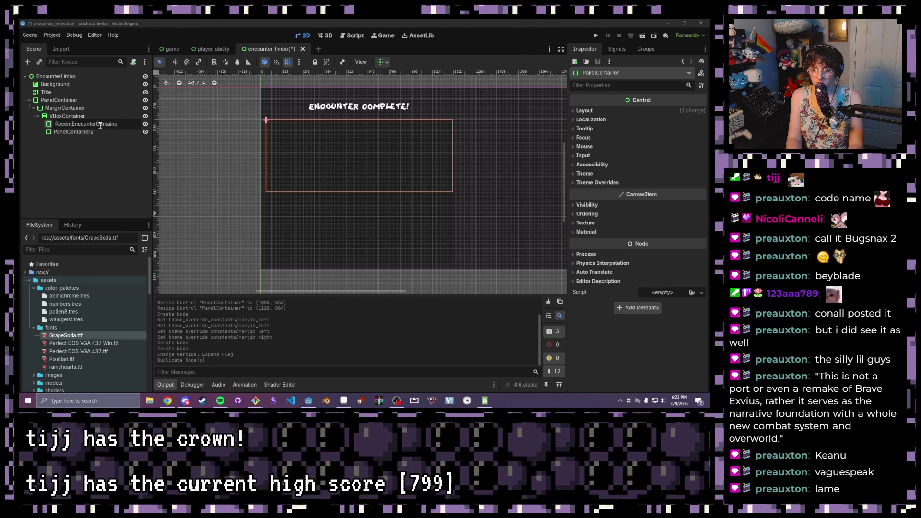
pyautogui.write('r')
pyautogui.press('Return')
# Rename PanelContainer2 to AllEncounterContainer
pyautogui.doubleClick(79, 132)
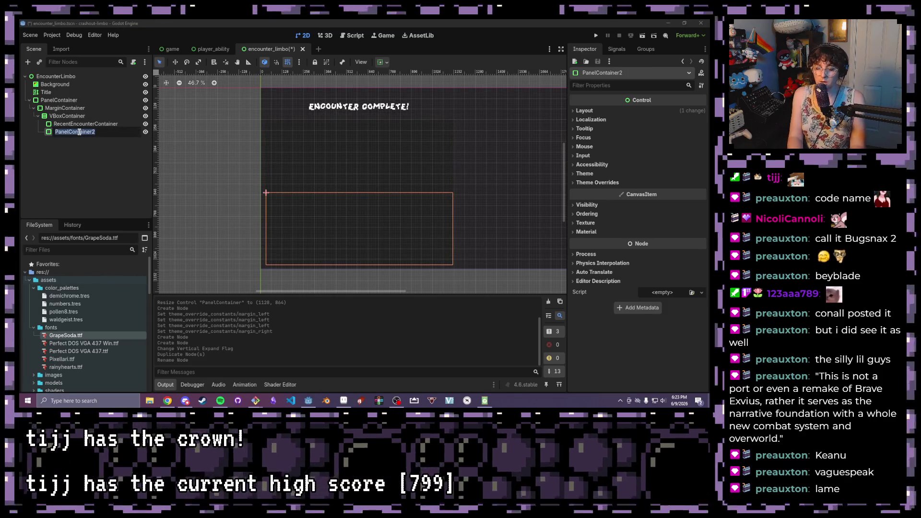
pyautogui.write('AllE')
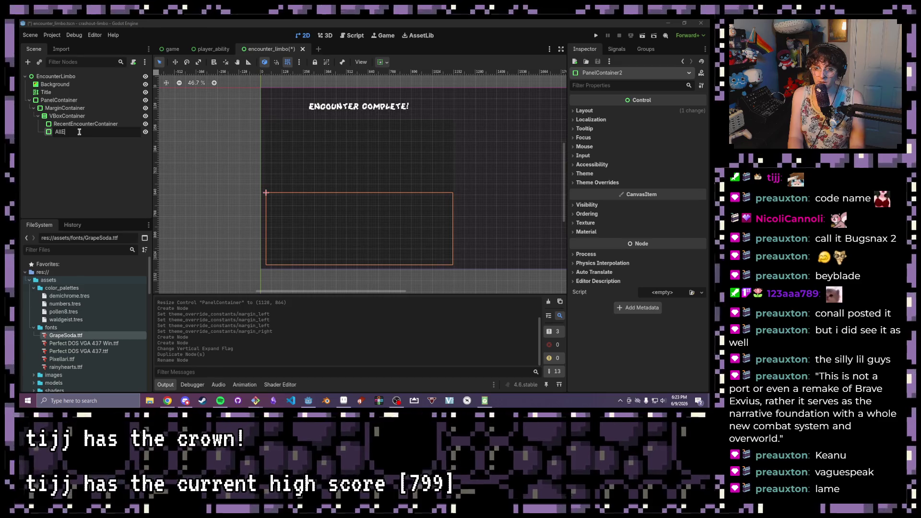
pyautogui.write('ncounter')
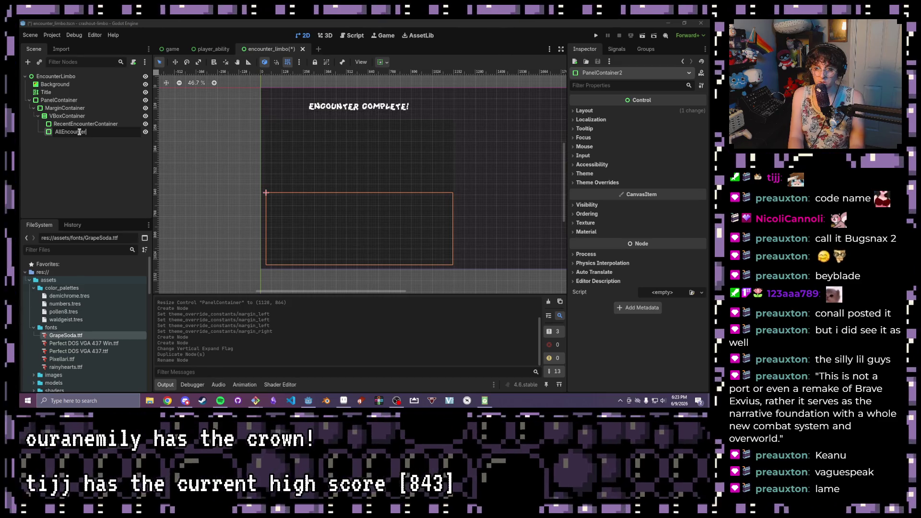
pyautogui.write('Conter')
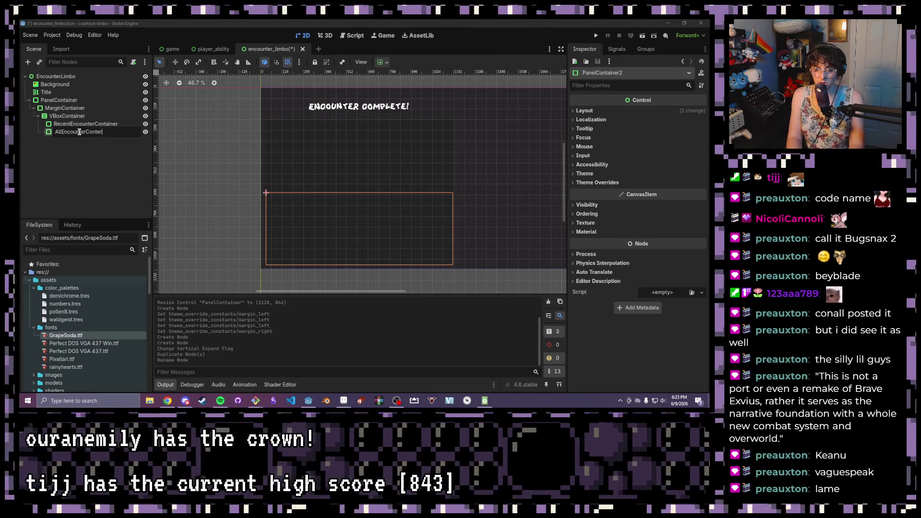
pyautogui.press('BackSpace')
pyautogui.press('BackSpace')
pyautogui.write('ainer')
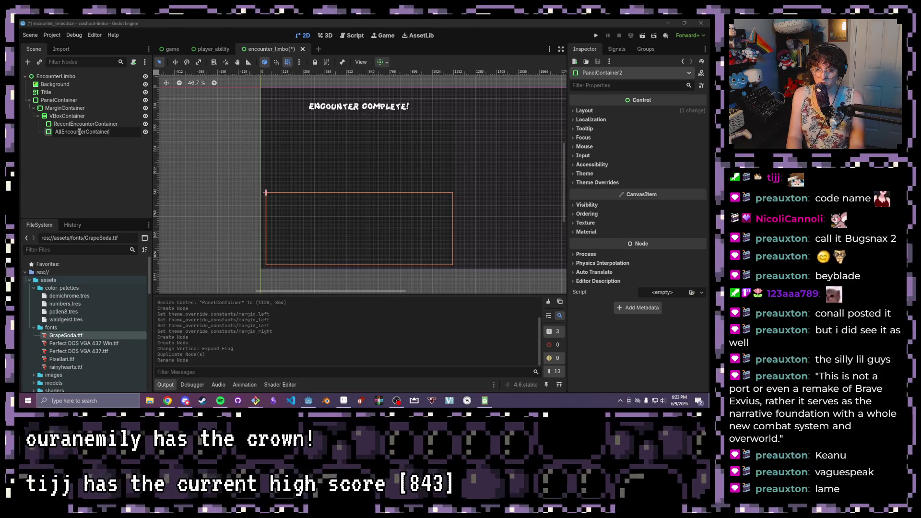
pyautogui.press('Return')
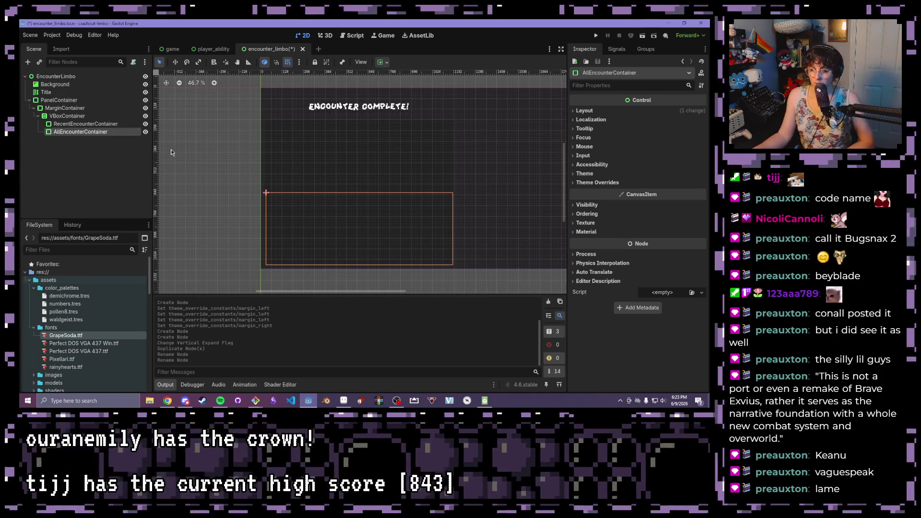
pyautogui.click(72, 123)
pyautogui.click(72, 116)
pyautogui.click(72, 124)
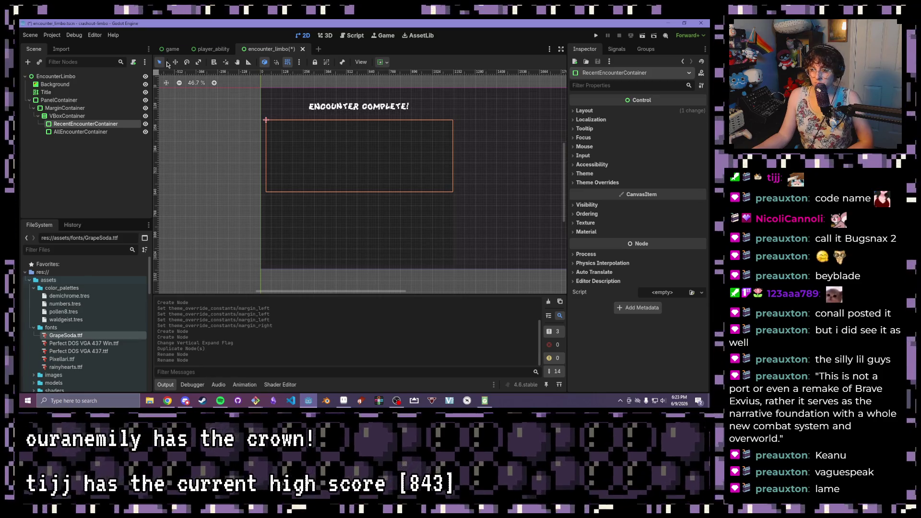
# Save and test-run the encounter_limbo scene, then close the game window
pyautogui.press('F6')
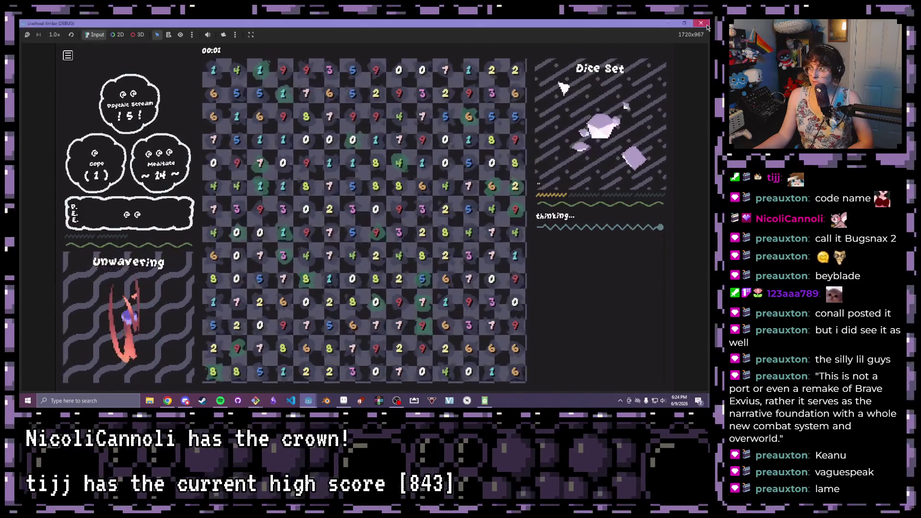
pyautogui.press('F8')
pyautogui.click(647, 37)
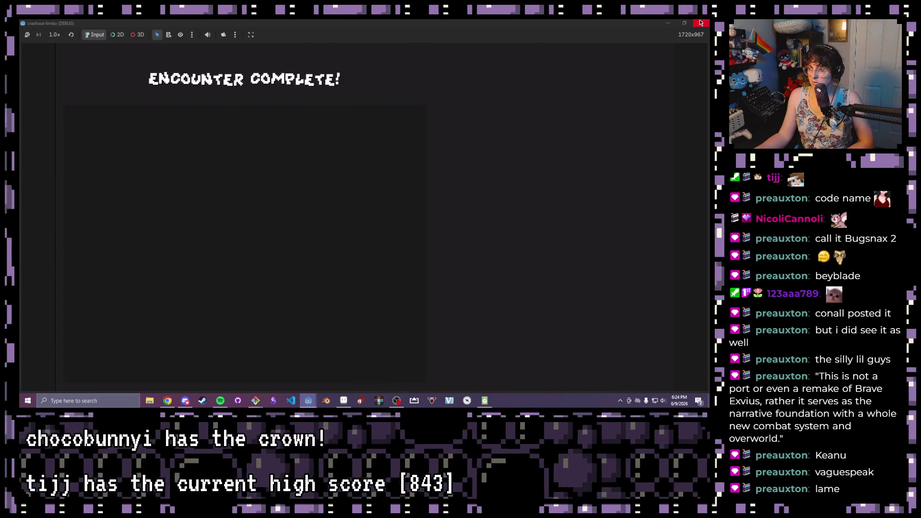
pyautogui.click(700, 23)
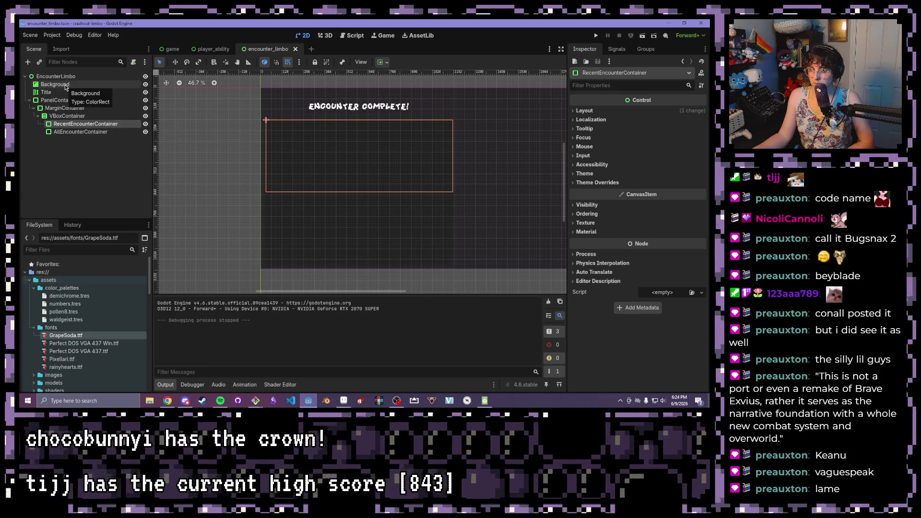
# Give AllEncounterContainer a StyleBoxEmpty panel style override, replacing the flat one first chosen
pyautogui.click(60, 100)
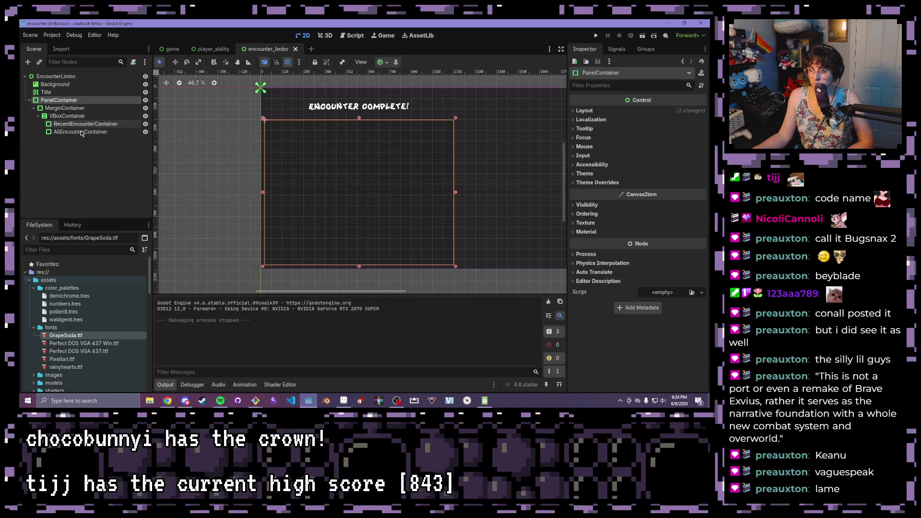
pyautogui.click(81, 132)
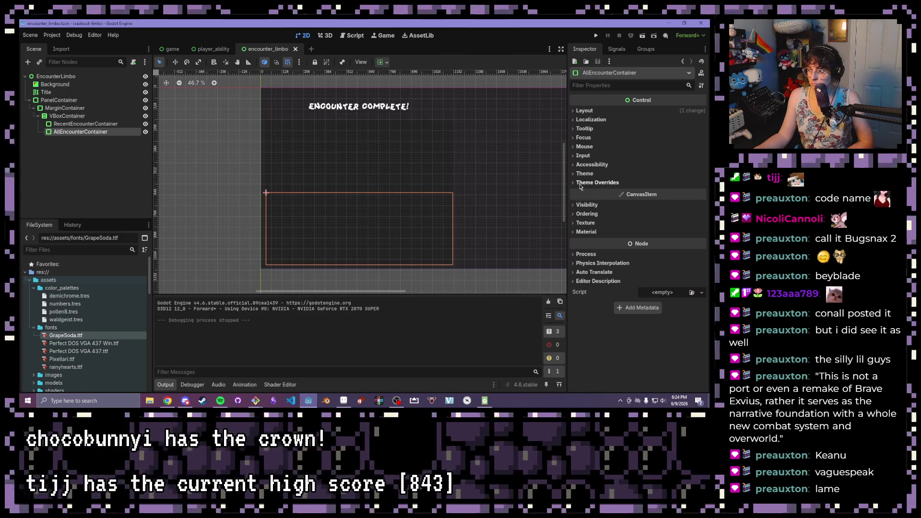
pyautogui.click(580, 184)
pyautogui.click(588, 191)
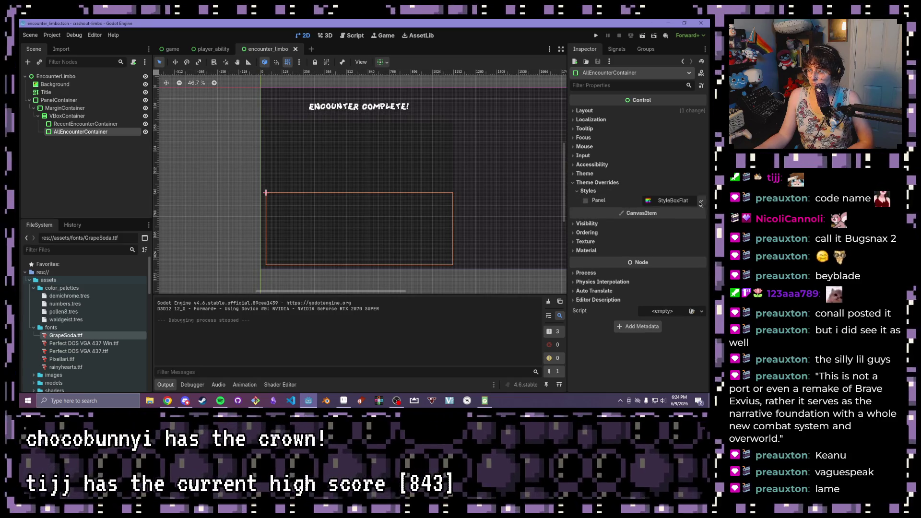
pyautogui.click(702, 200)
pyautogui.click(671, 238)
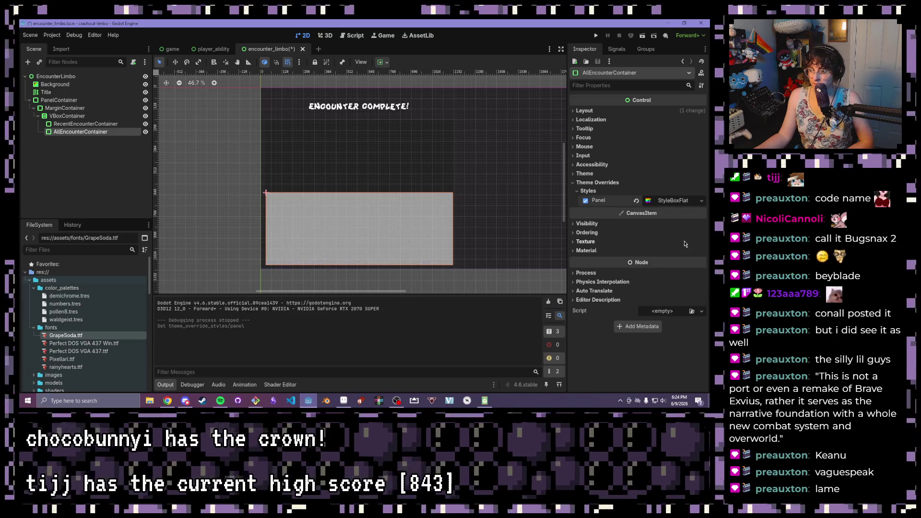
pyautogui.click(702, 201)
pyautogui.click(669, 212)
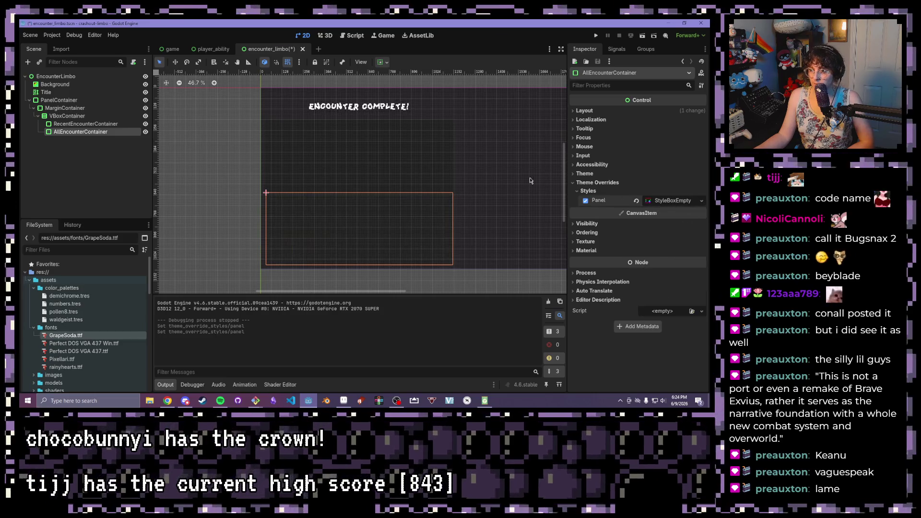
# Set RecentEncounterContainer's panel style override to StyleBoxEmpty
pyautogui.click(92, 124)
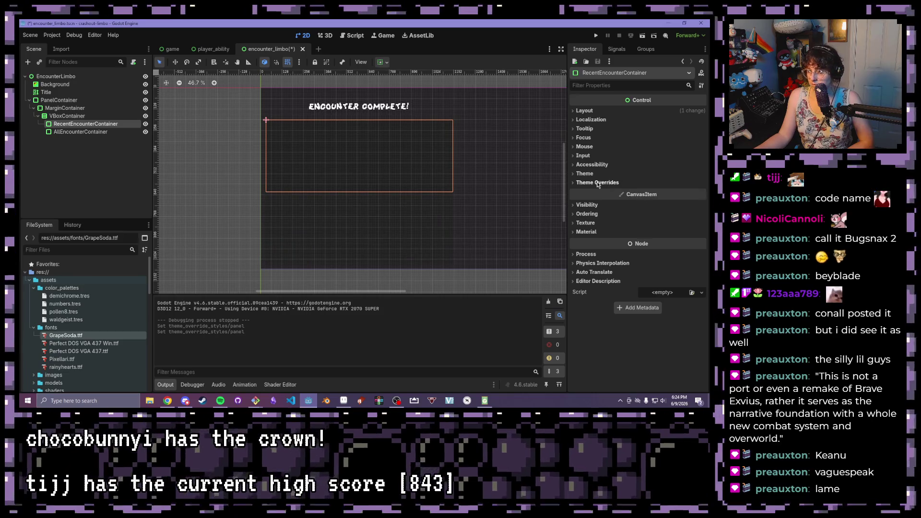
pyautogui.click(589, 191)
pyautogui.click(701, 201)
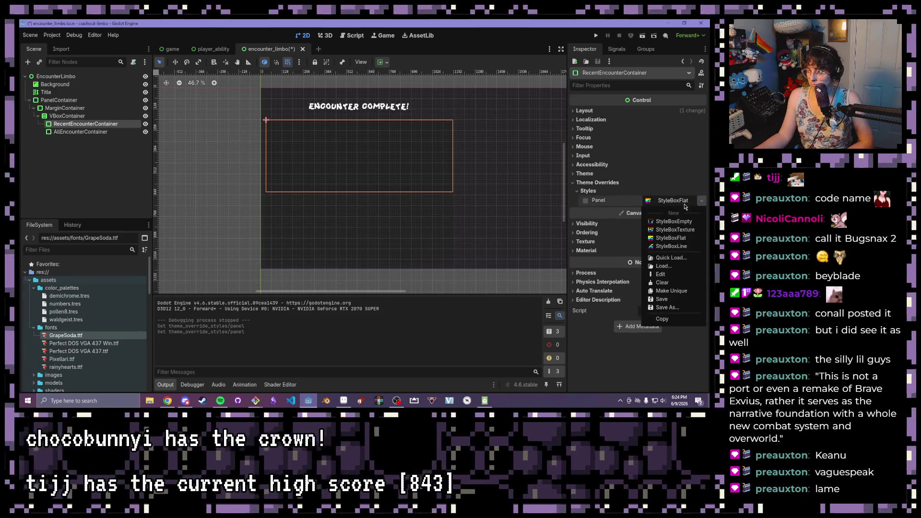
pyautogui.click(682, 222)
# Set the outer PanelContainer's Theme Overrides > Styles > Panel to StyleBoxEmpty
pyautogui.click(64, 110)
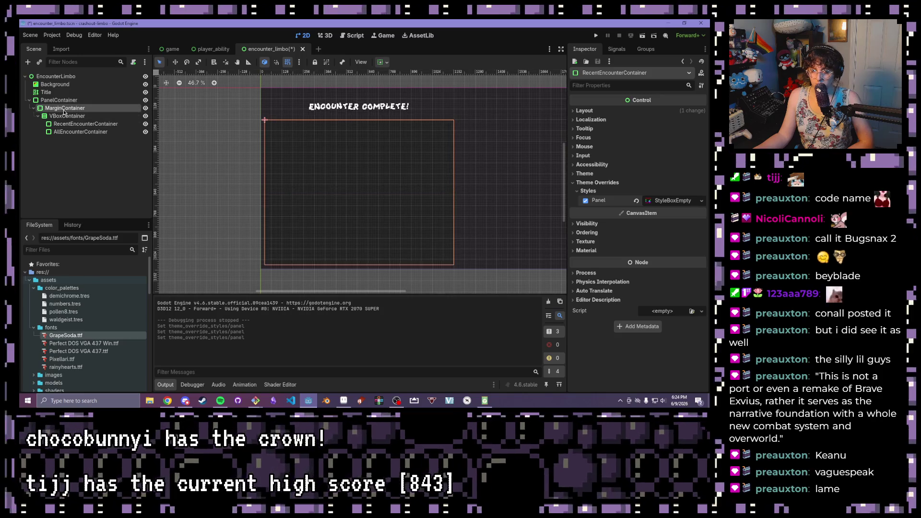
pyautogui.click(60, 100)
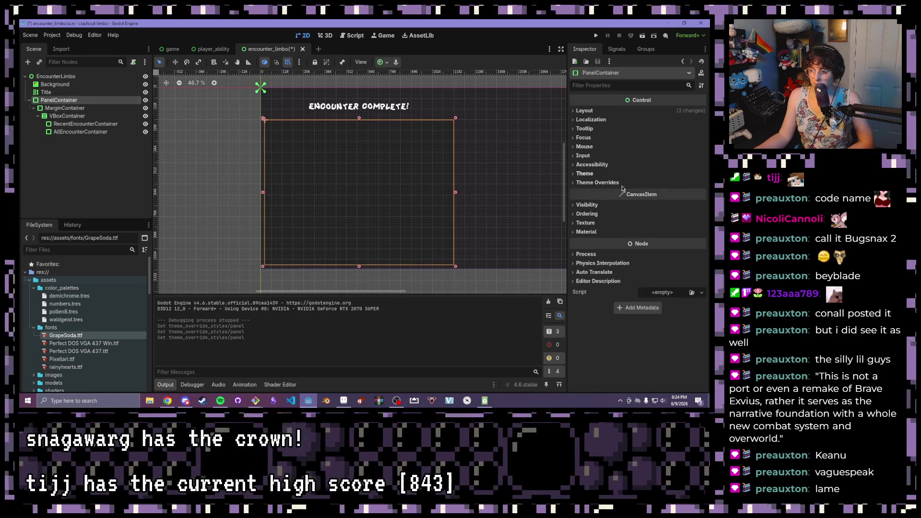
pyautogui.click(587, 182)
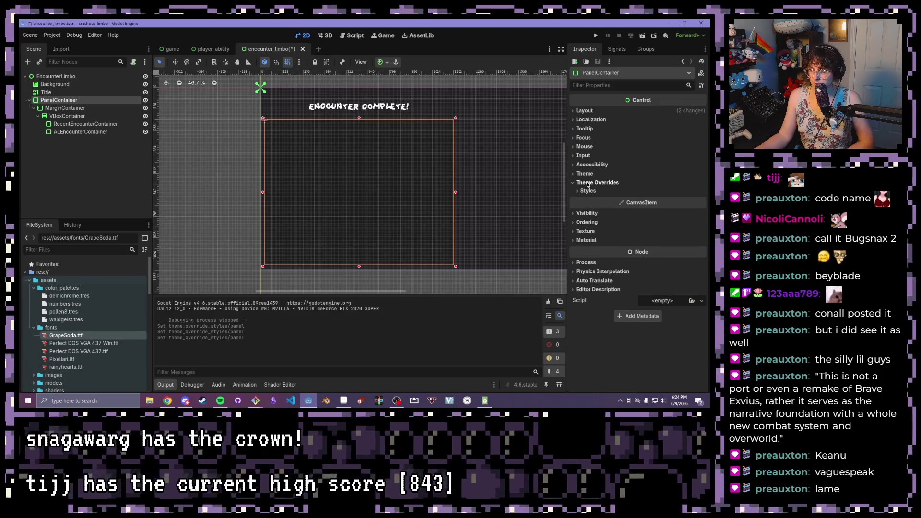
pyautogui.click(588, 191)
pyautogui.click(701, 201)
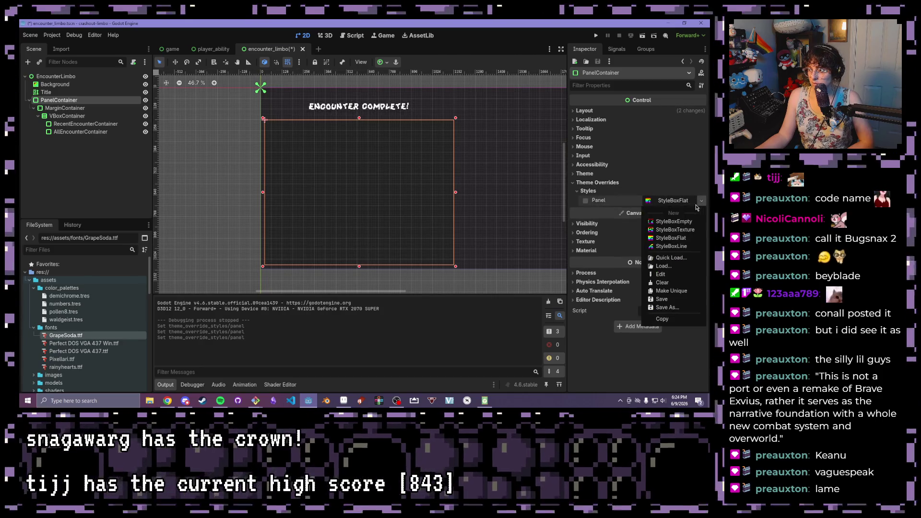
pyautogui.click(673, 221)
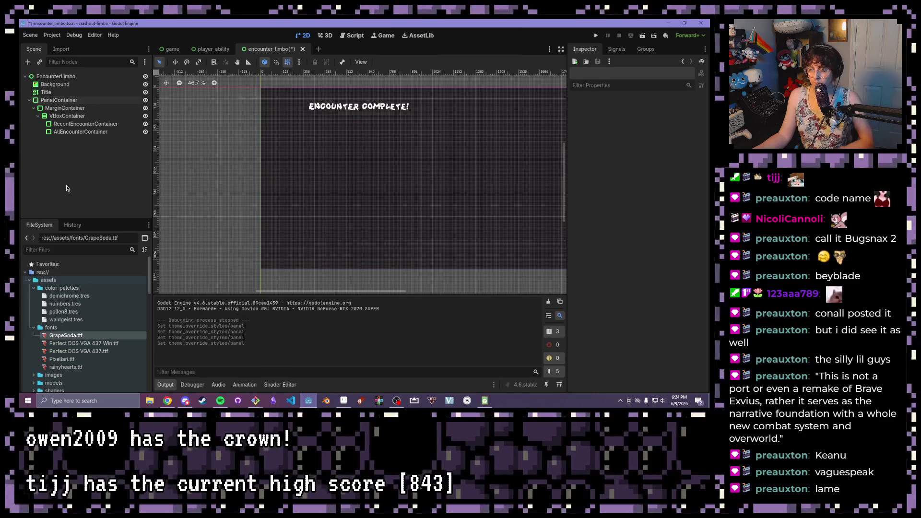
# Inspect AllEncounterContainer and RecentEncounterContainer to confirm their empty panel styles
pyautogui.click(435, 200)
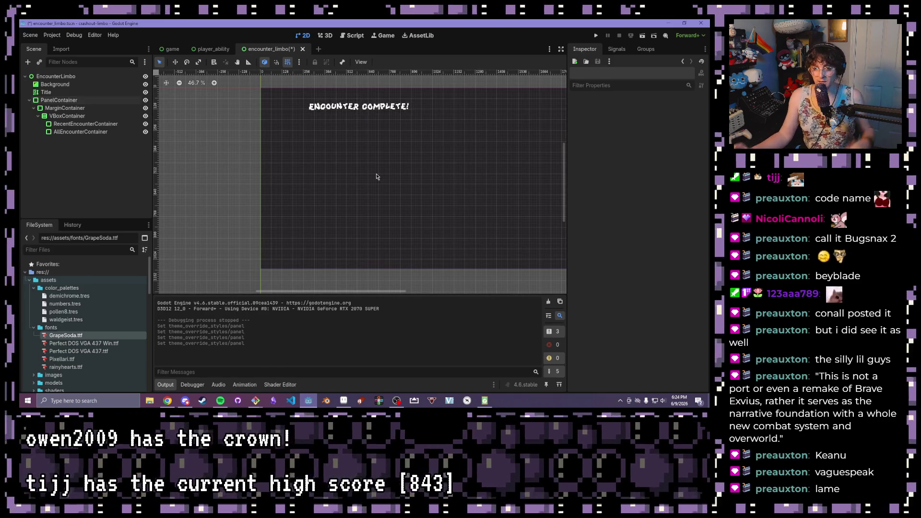
pyautogui.click(81, 132)
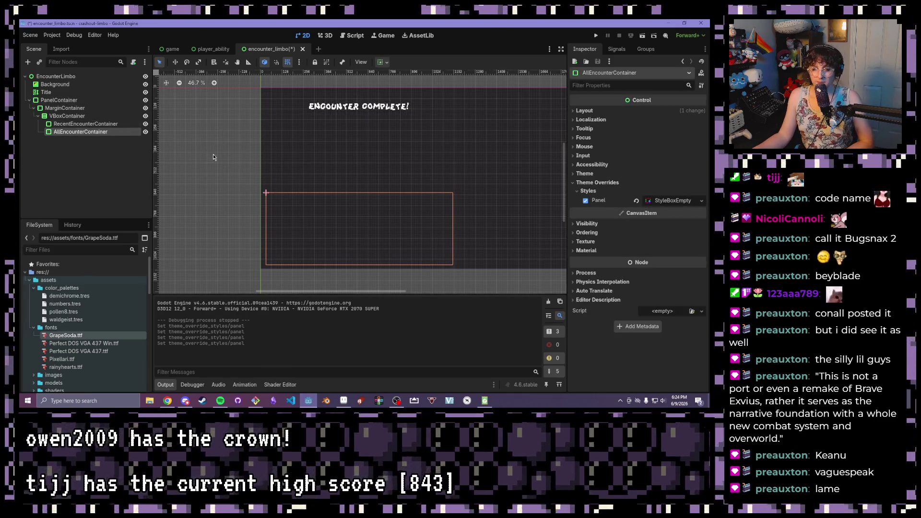
pyautogui.scroll(2, 283, 159)
pyautogui.scroll(-1, 330, 171)
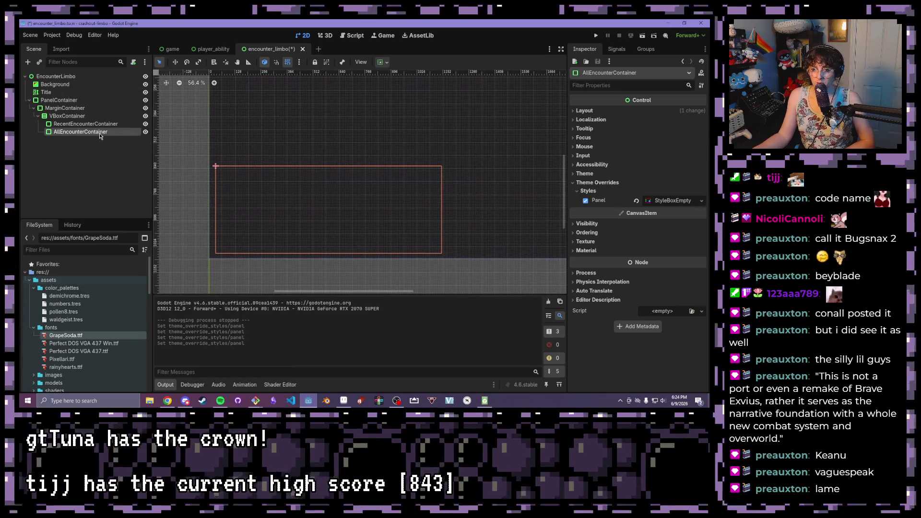
pyautogui.moveTo(91, 133); pyautogui.dragTo(74, 126)
pyautogui.click(74, 125)
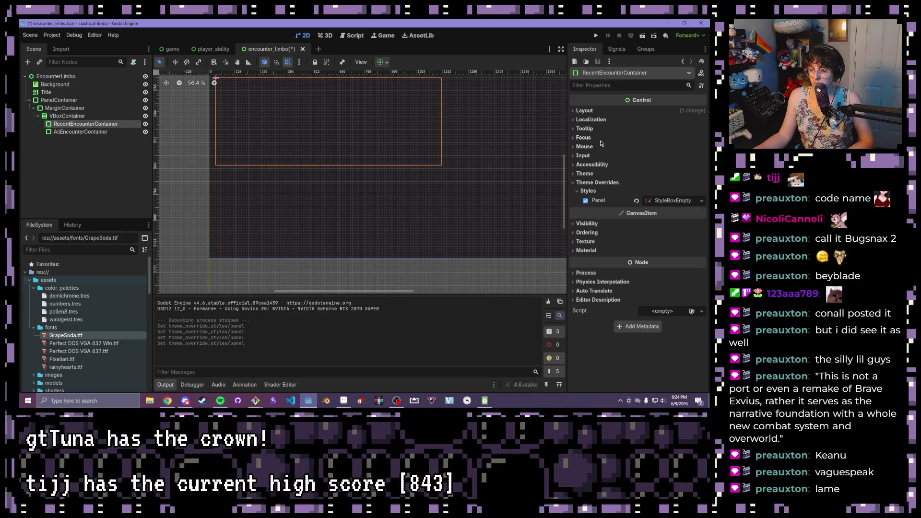
pyautogui.click(102, 131)
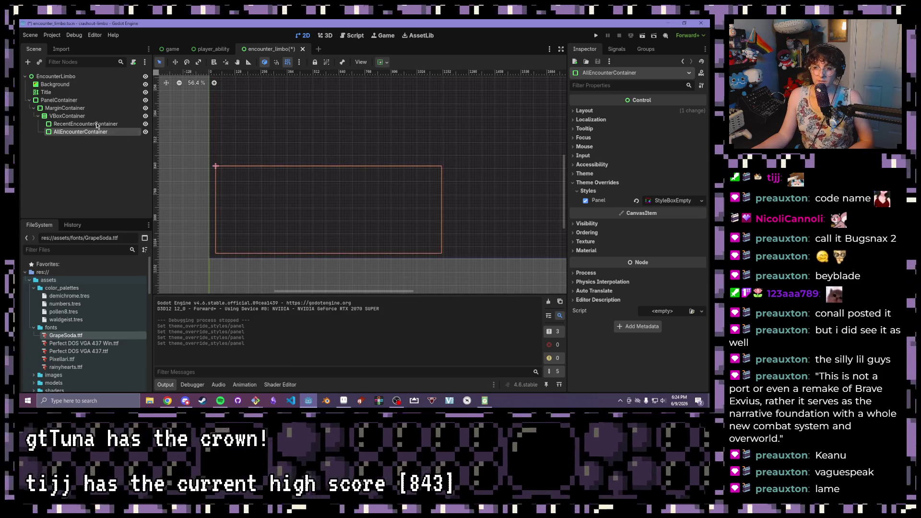
pyautogui.click(100, 142)
pyautogui.click(81, 132)
pyautogui.scroll(-2, 445, 156)
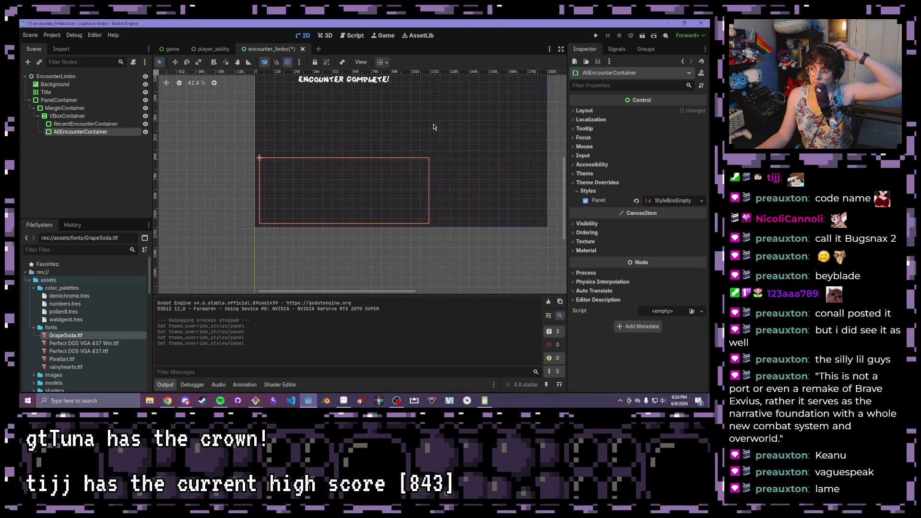
pyautogui.scroll(-1, 336, 192)
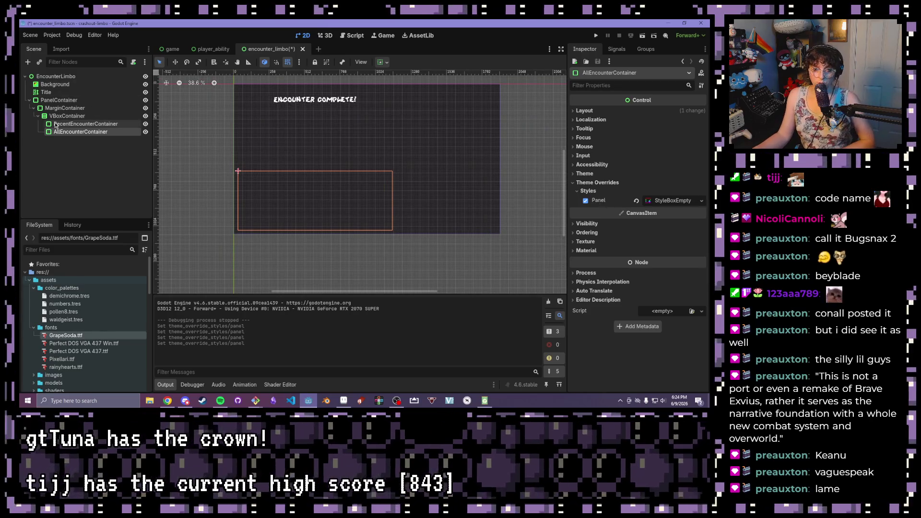
pyautogui.click(77, 124)
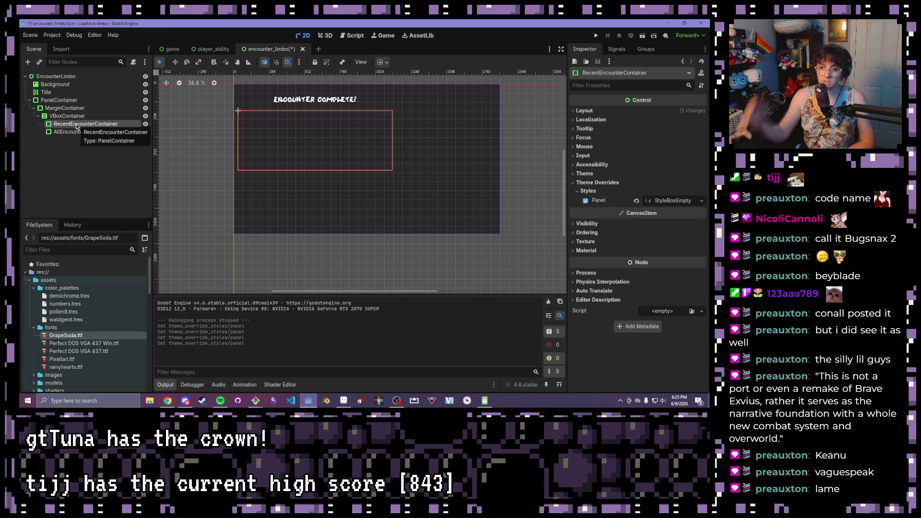
pyautogui.click(77, 124)
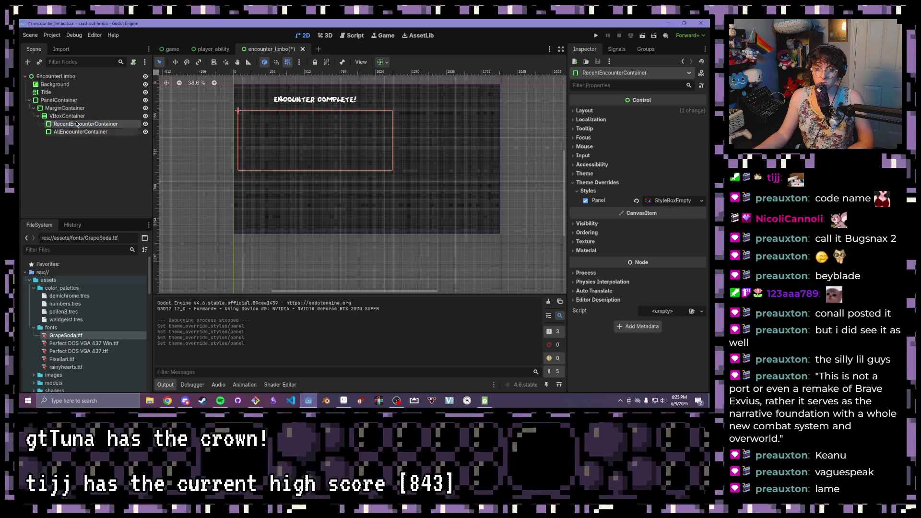
# Move the VBoxContainer directly under PanelContainer and delete the old MarginContainer
pyautogui.click(61, 109)
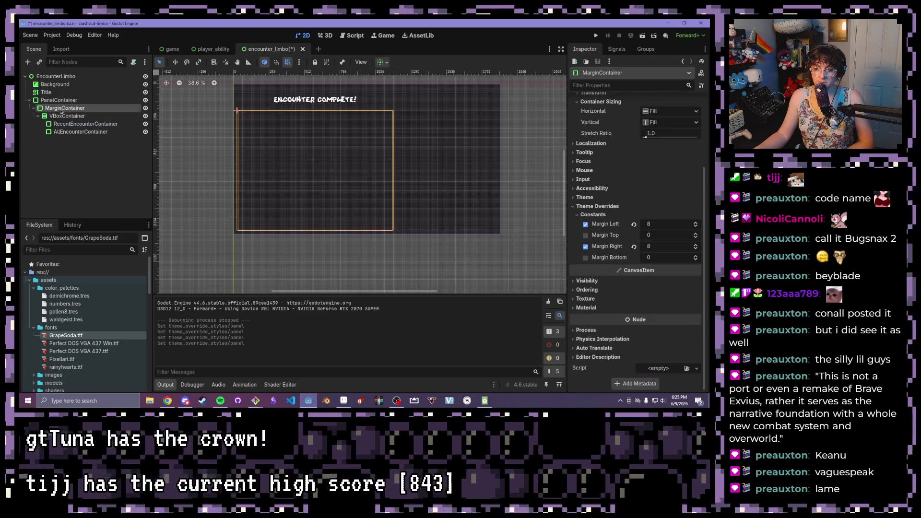
pyautogui.moveTo(56, 116); pyautogui.dragTo(63, 103)
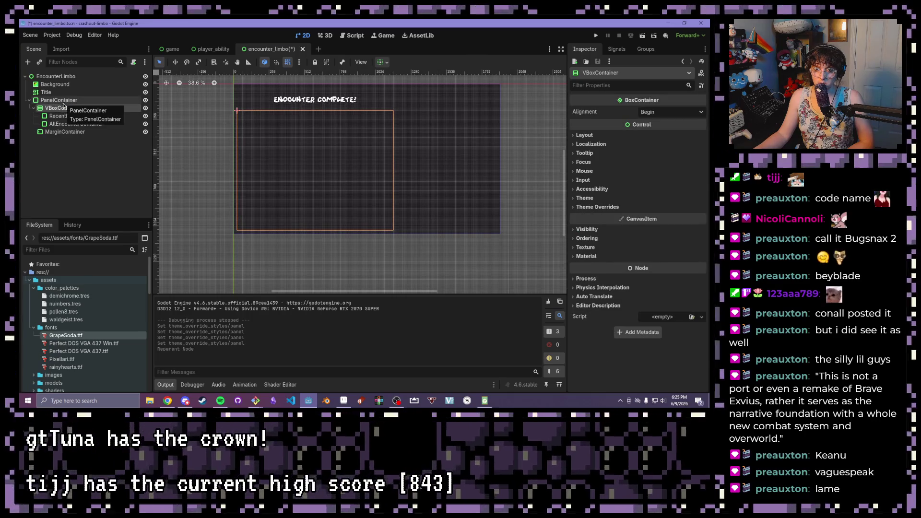
pyautogui.rightClick(50, 132)
pyautogui.click(78, 315)
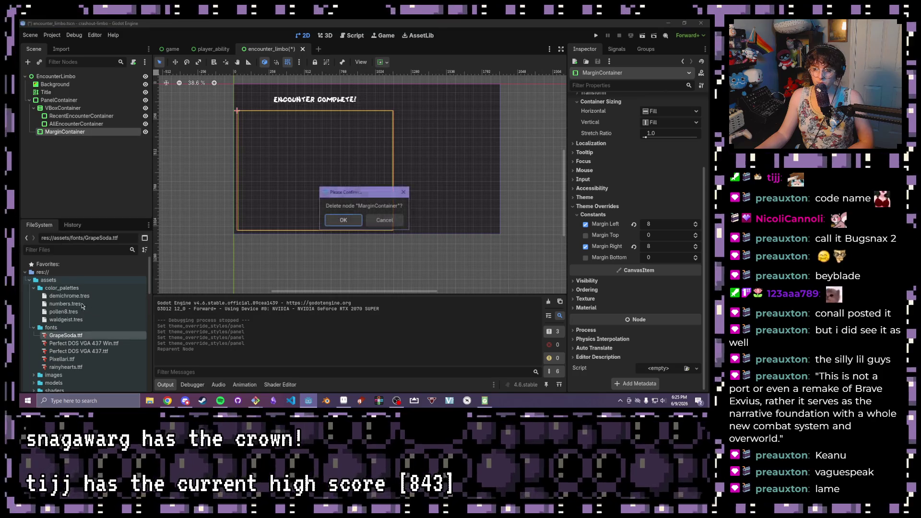
pyautogui.click(343, 222)
# Add a trial MarginContainer under RecentEncounterContainer and look at its margin constants
pyautogui.click(63, 108)
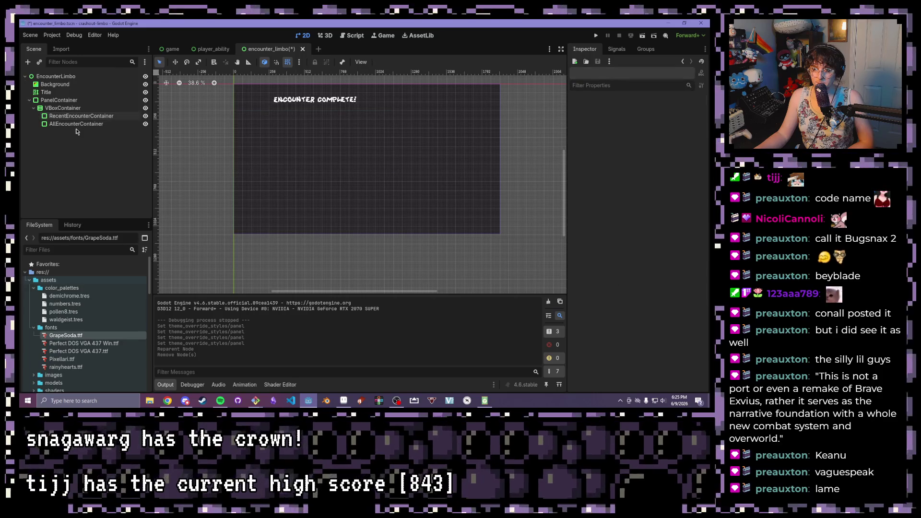
pyautogui.click(76, 119)
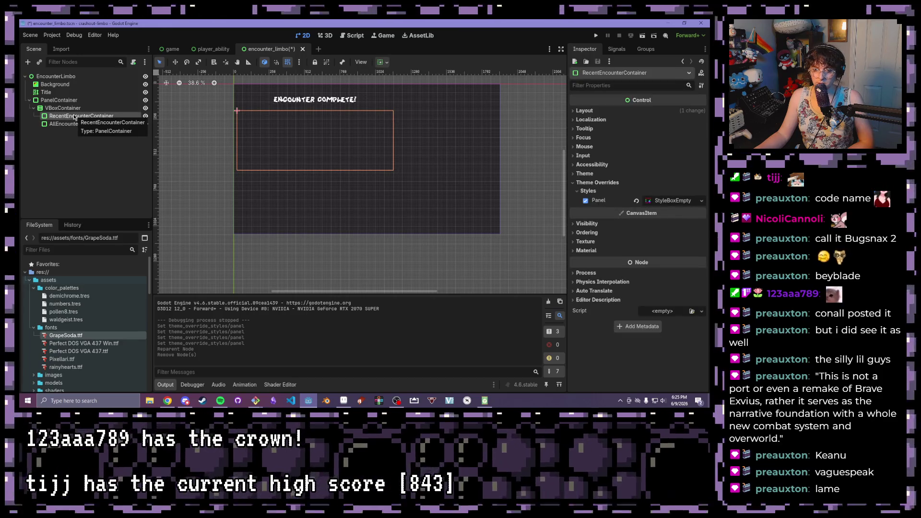
pyautogui.click(29, 63)
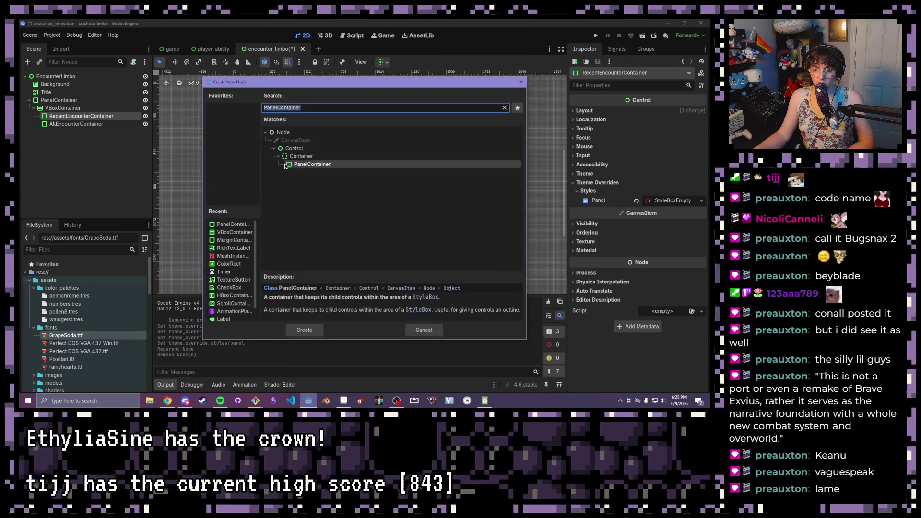
pyautogui.click(233, 239)
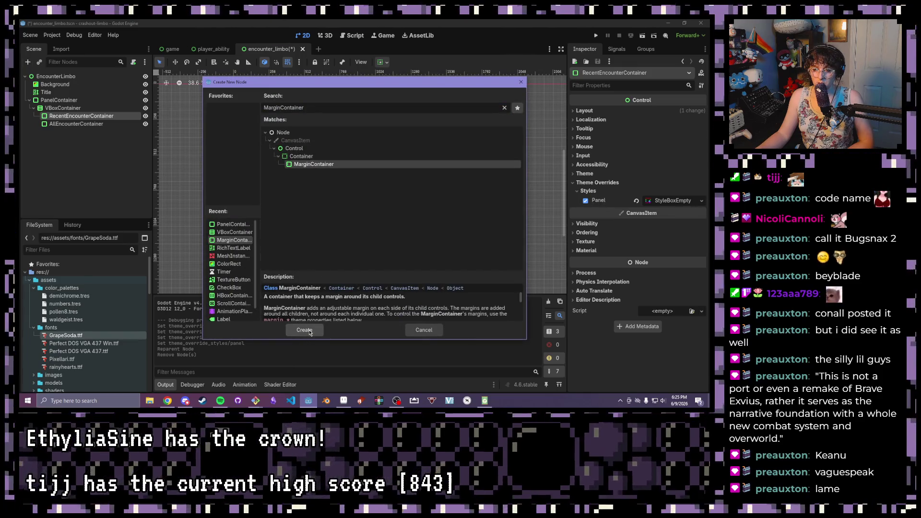
pyautogui.click(304, 330)
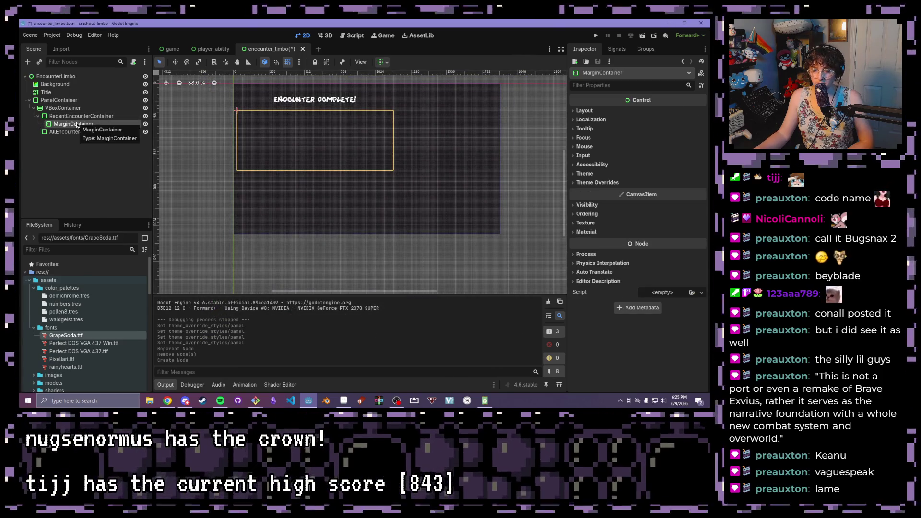
pyautogui.click(591, 183)
pyautogui.click(595, 191)
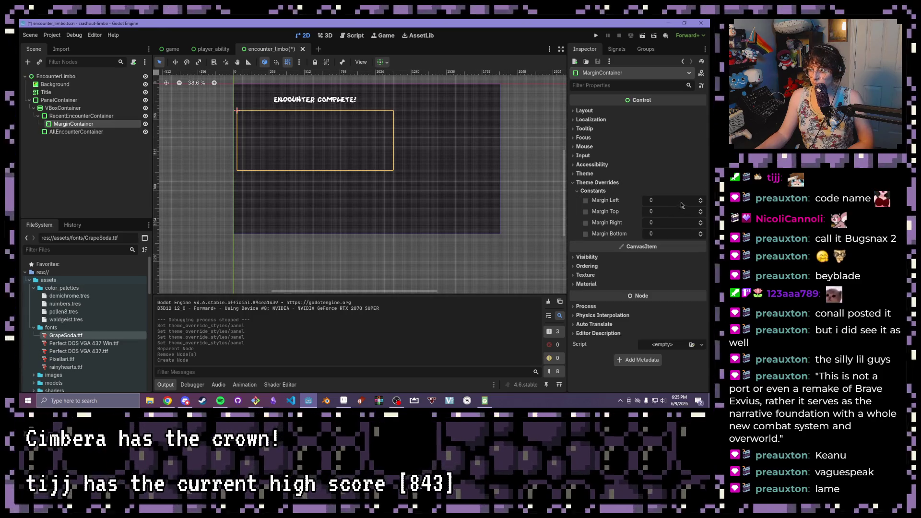
pyautogui.click(681, 201)
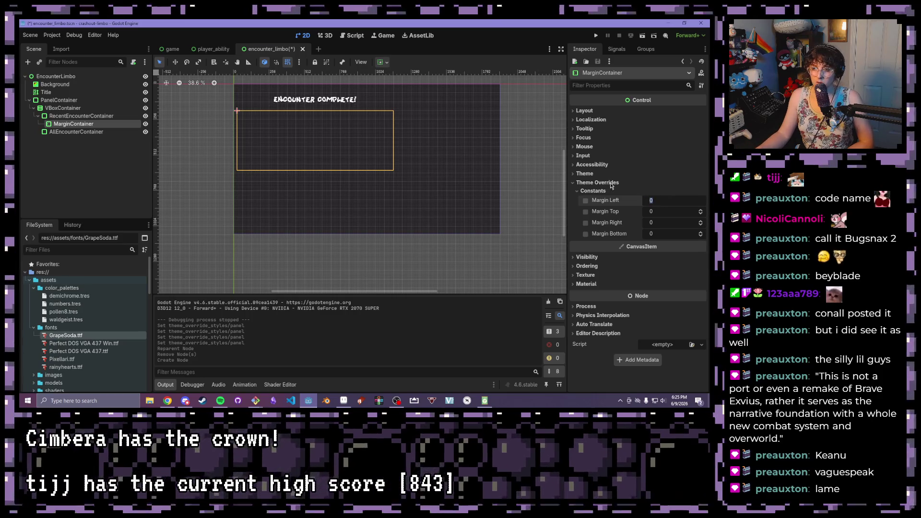
# Delete the trial MarginContainer from RecentEncounterContainer
pyautogui.click(290, 119)
pyautogui.click(106, 124)
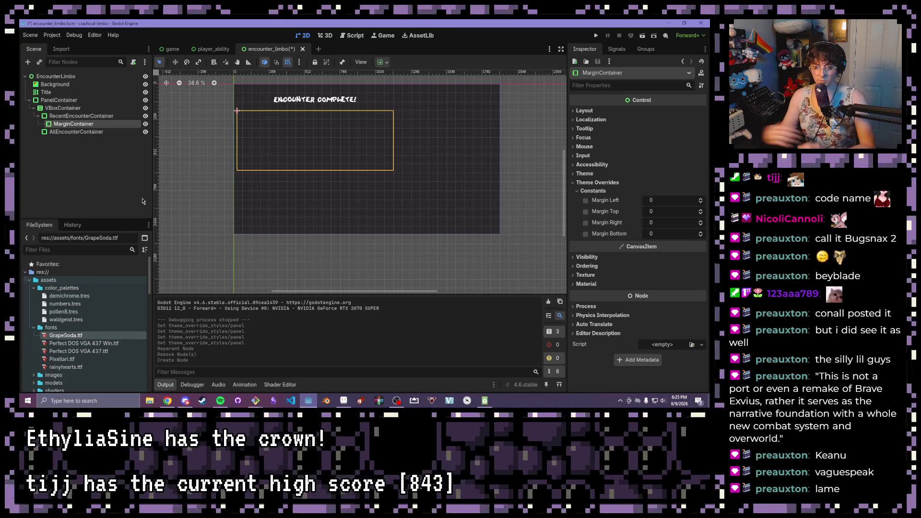
pyautogui.rightClick(88, 127)
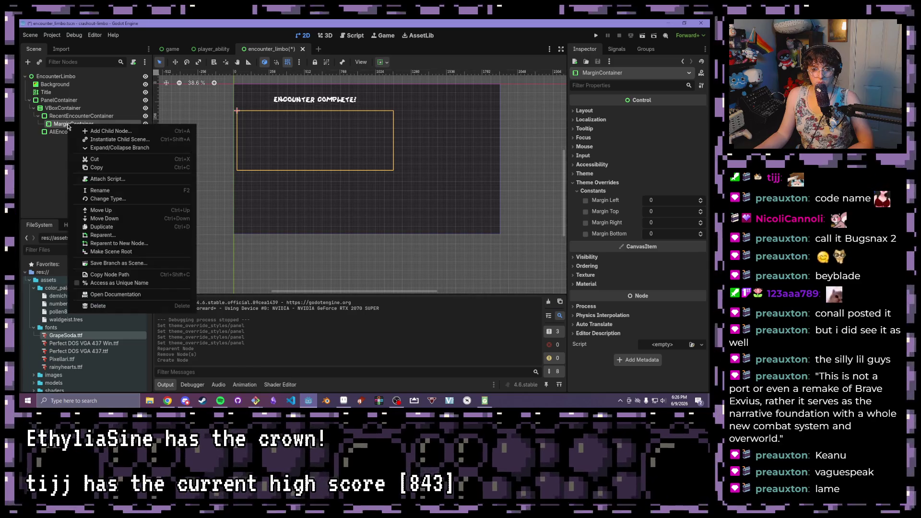
pyautogui.click(98, 308)
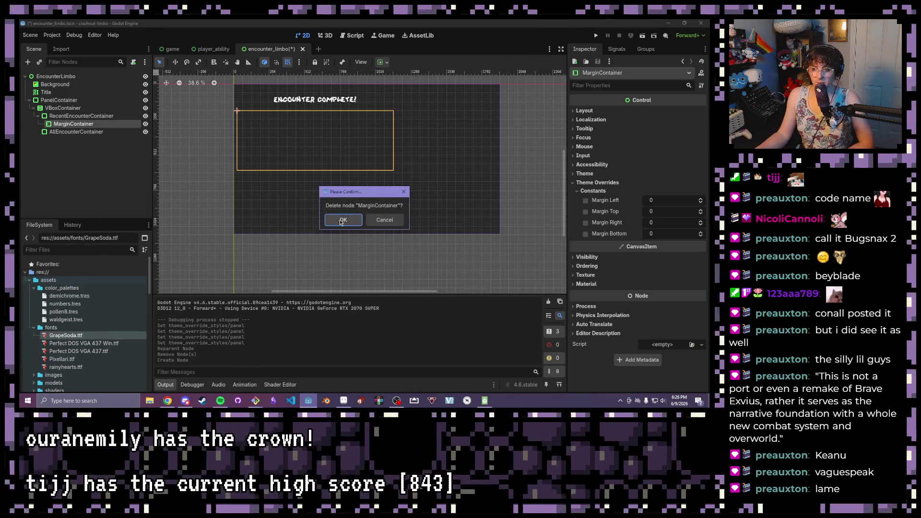
pyautogui.press('Return')
pyautogui.click(28, 62)
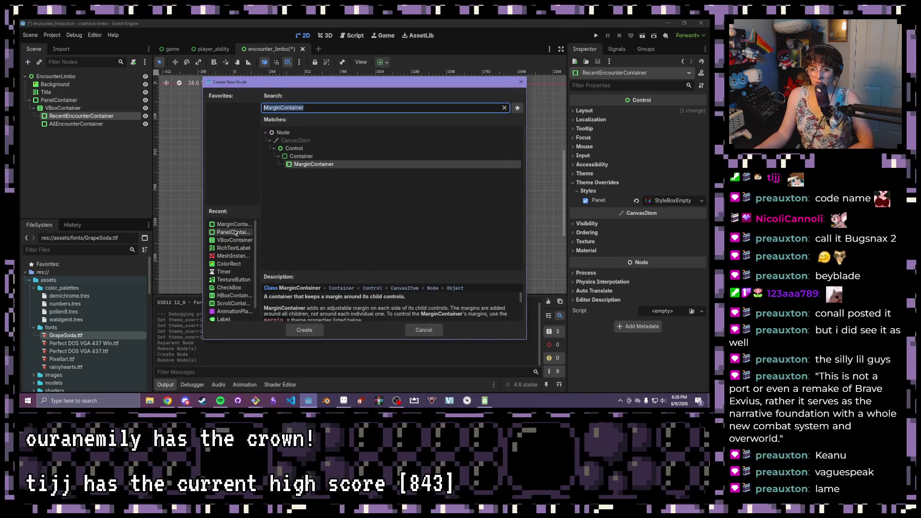
# Add an HBoxContainer under RecentEncounterContainer holding a VBoxContainer and its duplicate VBoxContainer2
pyautogui.doubleClick(233, 296)
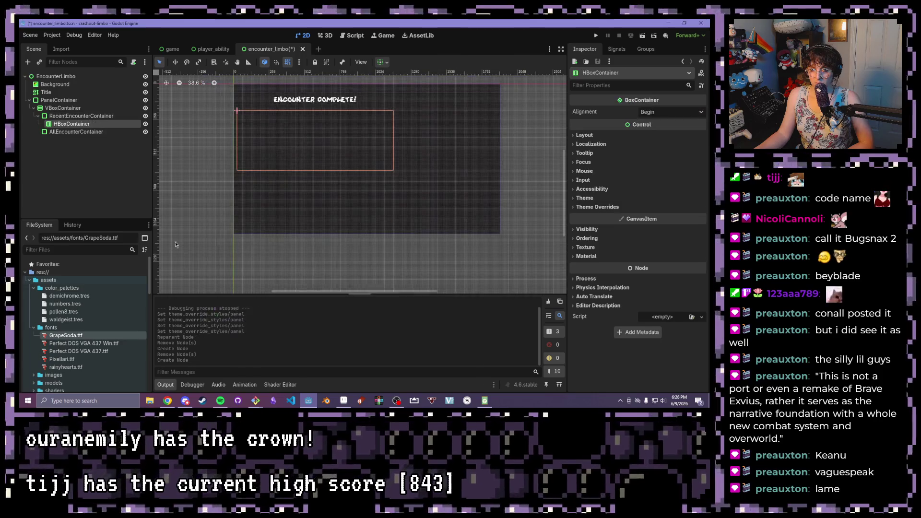
pyautogui.rightClick(61, 126)
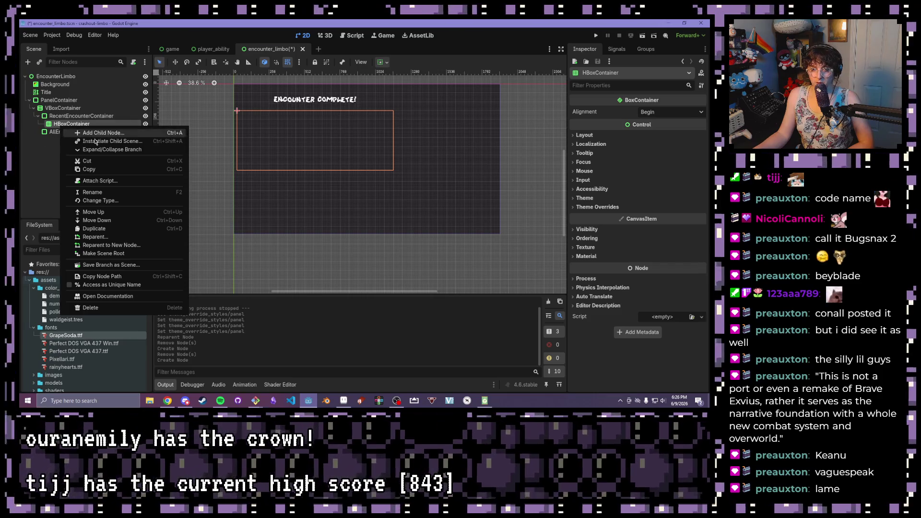
pyautogui.click(96, 134)
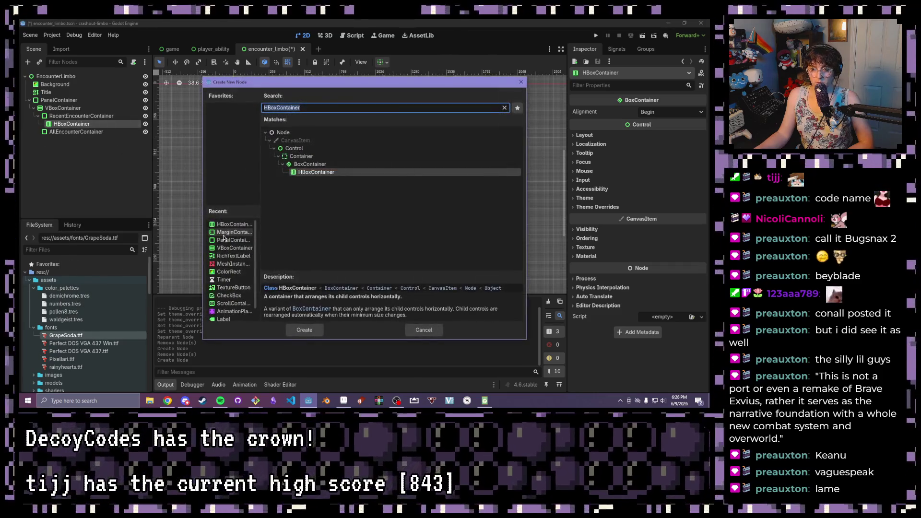
pyautogui.click(238, 248)
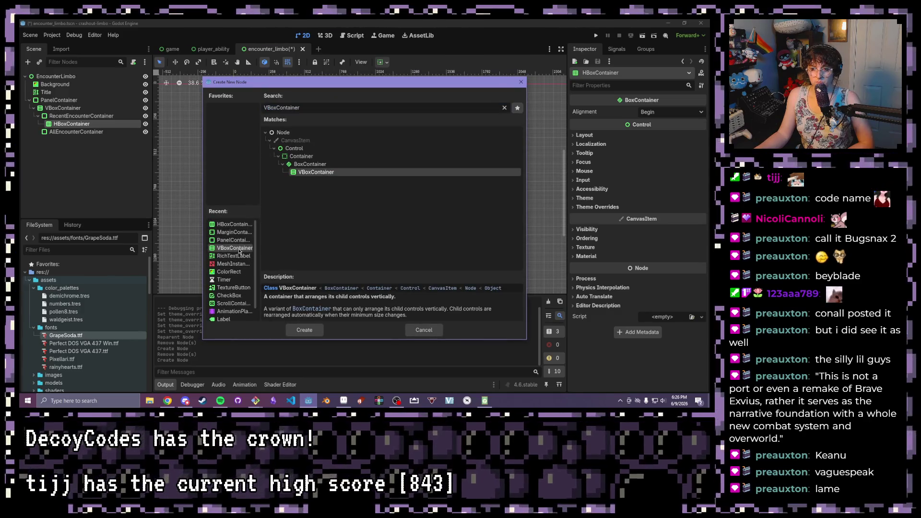
pyautogui.click(303, 332)
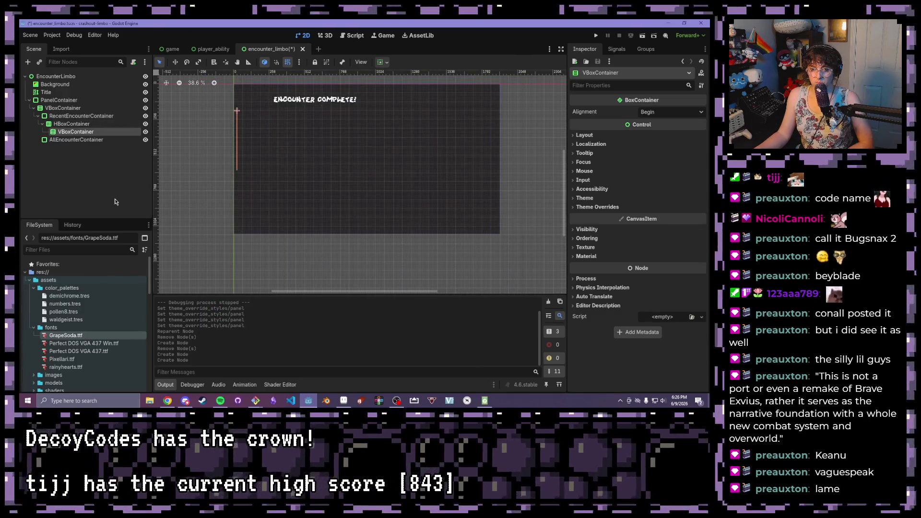
pyautogui.hotkey('ctrl', 'd')
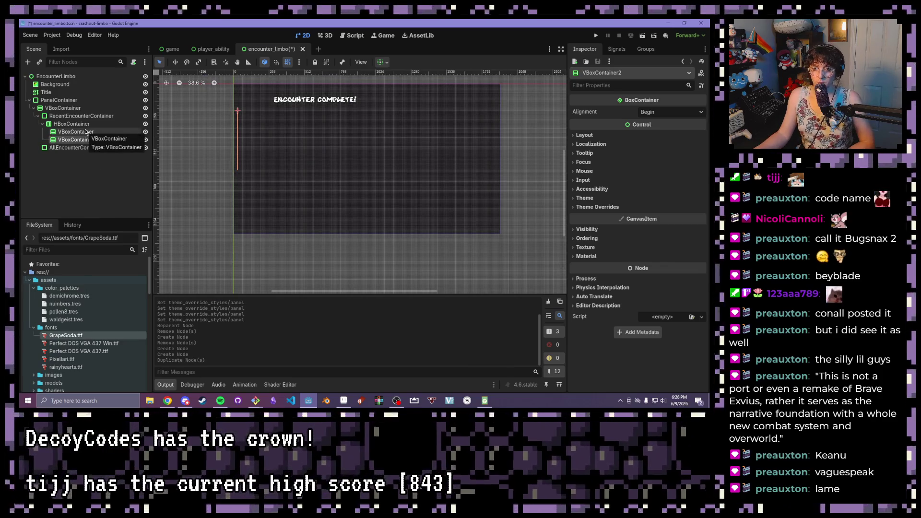
# Enable Horizontal Expand on both VBoxContainer and VBoxContainer2
pyautogui.click(86, 132)
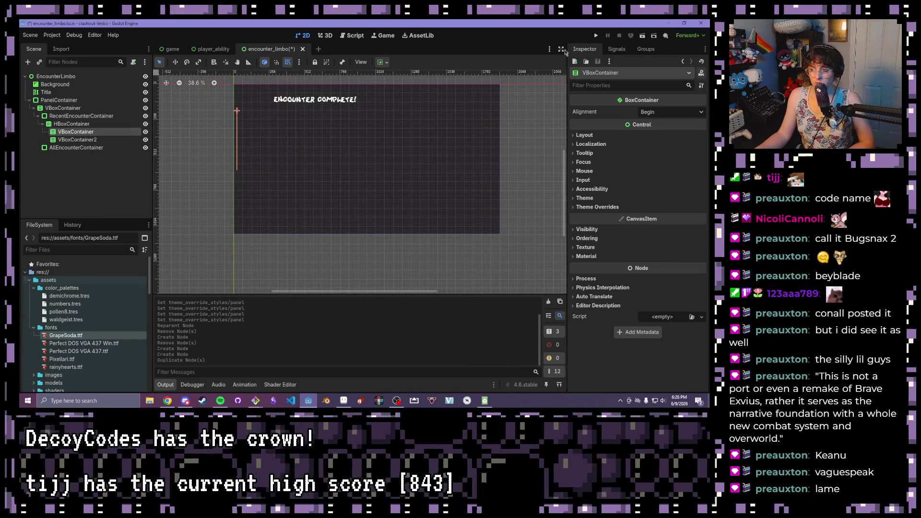
pyautogui.click(386, 64)
pyautogui.click(428, 104)
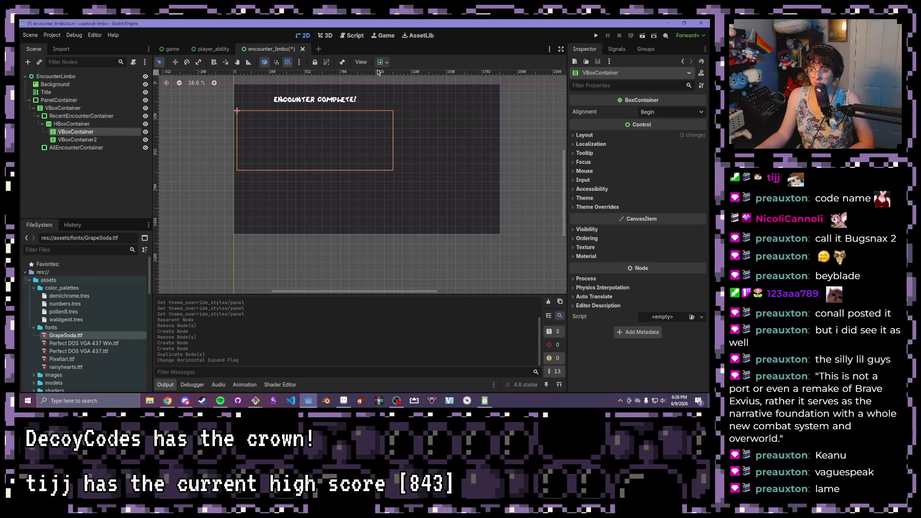
pyautogui.click(96, 140)
pyautogui.click(384, 63)
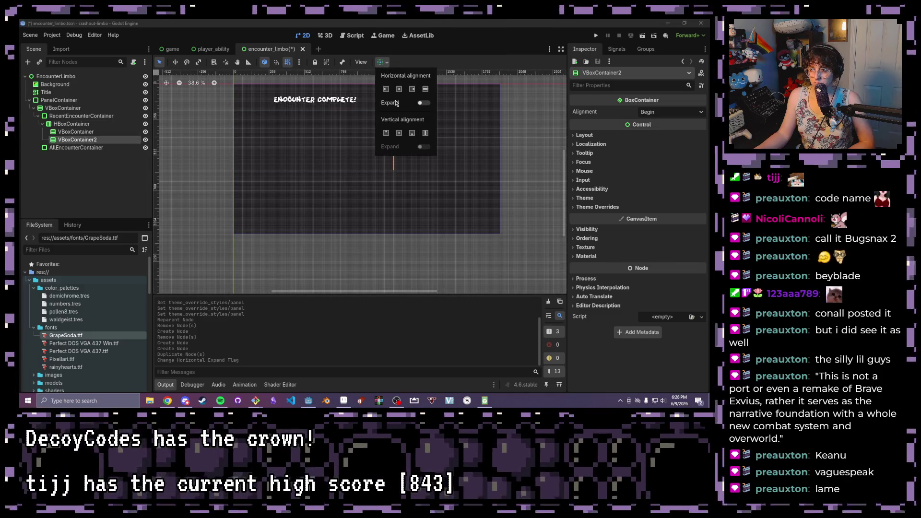
pyautogui.click(424, 103)
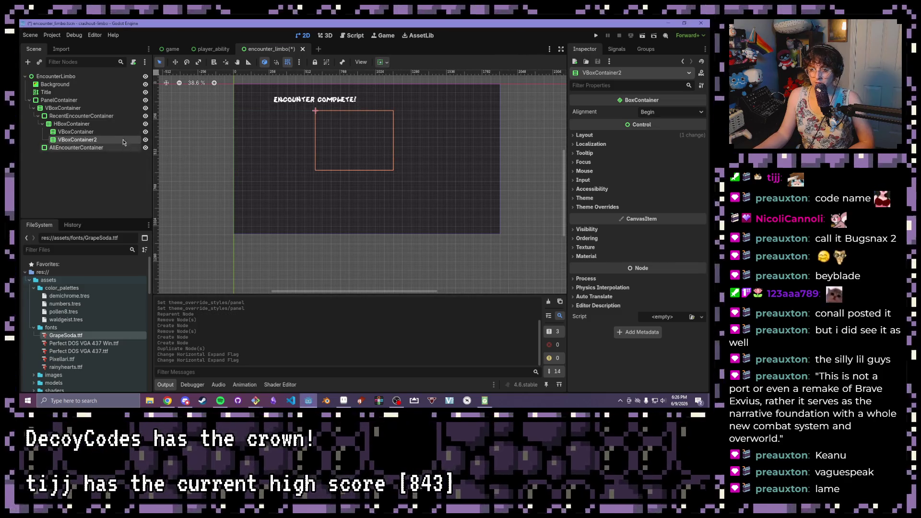
# Check the HBoxContainer's and both VBoxContainers' areas on the canvas
pyautogui.click(101, 132)
pyautogui.click(106, 140)
pyautogui.click(96, 124)
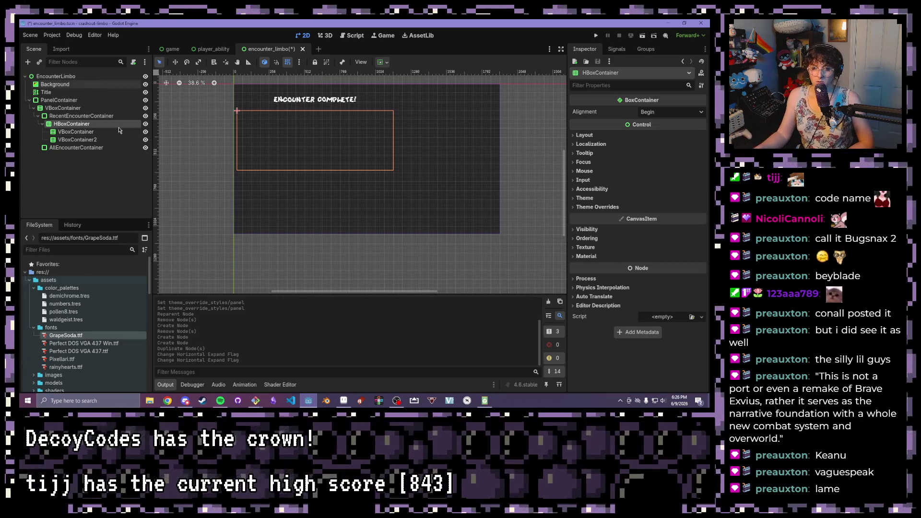
pyautogui.click(104, 139)
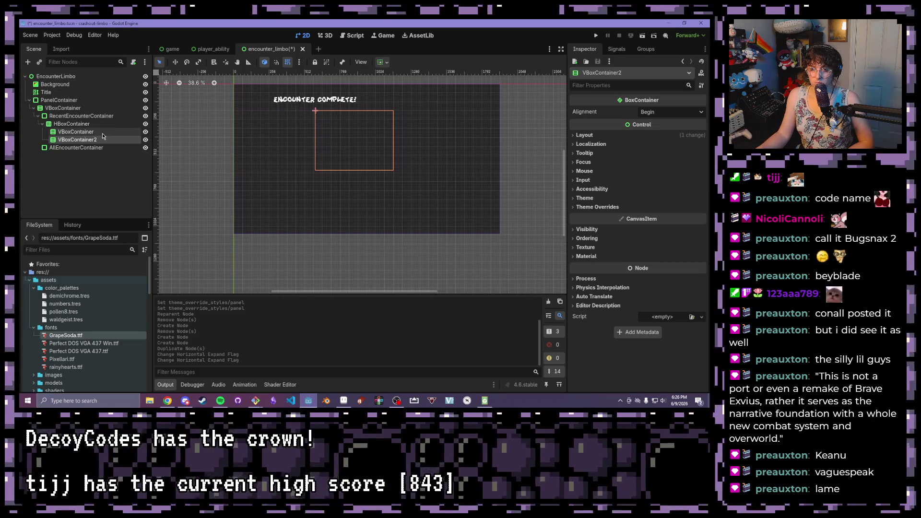
pyautogui.click(91, 131)
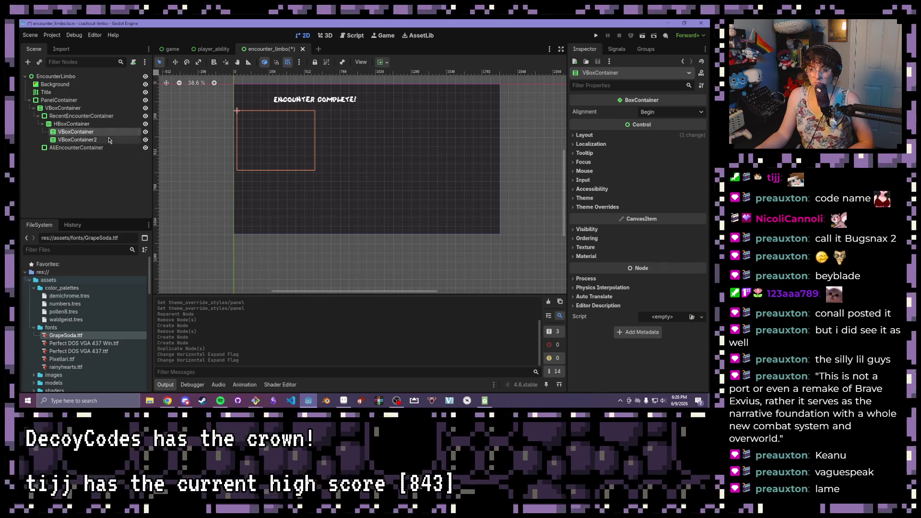
pyautogui.click(99, 149)
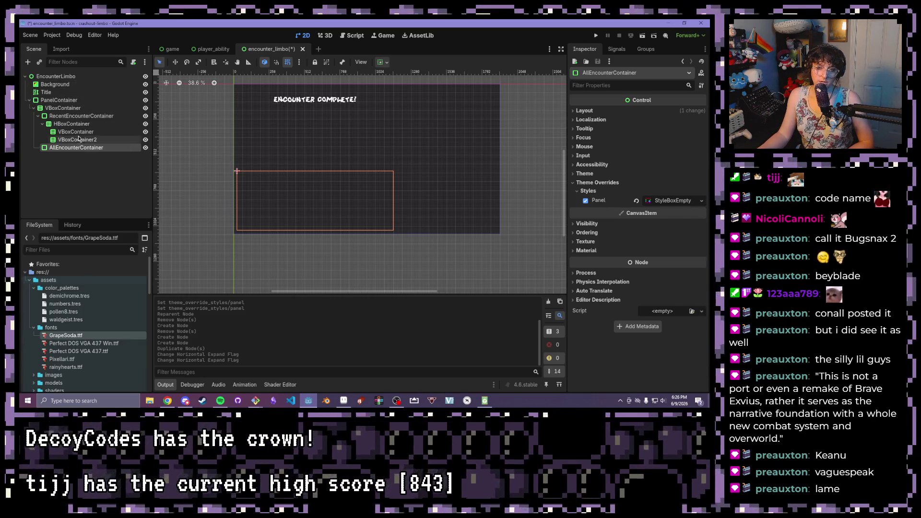
# Add a ScrollContainer to AllEncounterContainer and nest a VBoxContainer inside it
pyautogui.click(28, 63)
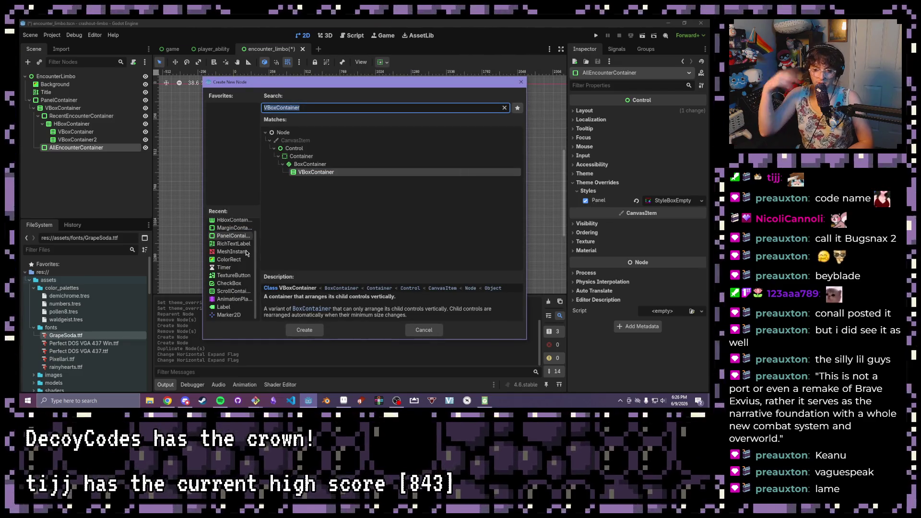
pyautogui.doubleClick(234, 292)
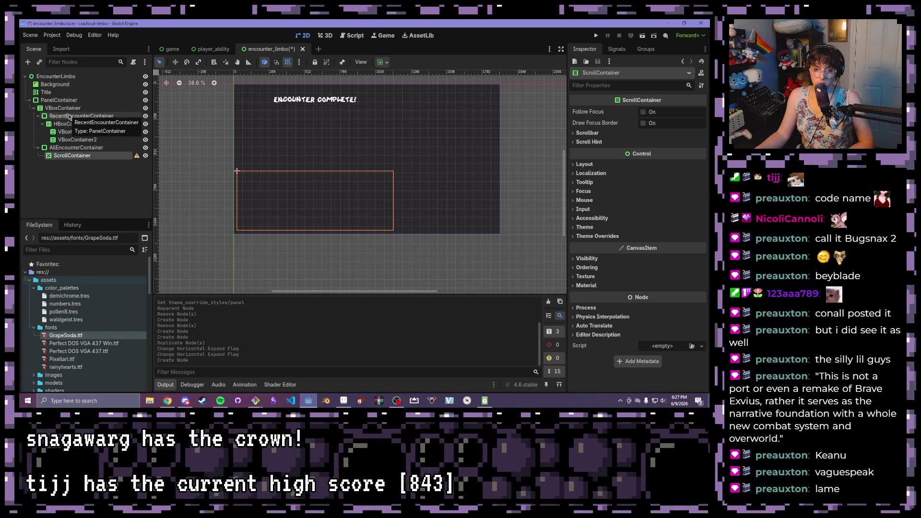
pyautogui.click(64, 126)
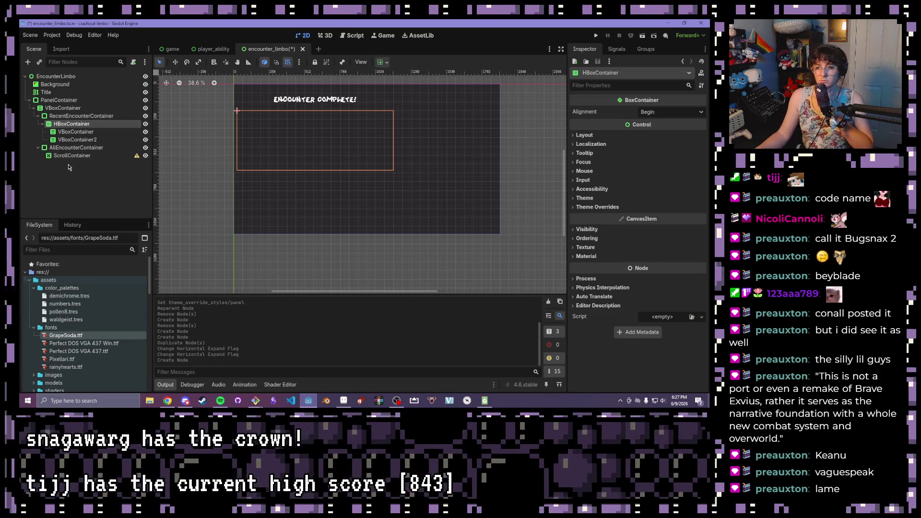
pyautogui.click(69, 155)
pyautogui.hotkey('ctrl', 'a')
pyautogui.press('Return')
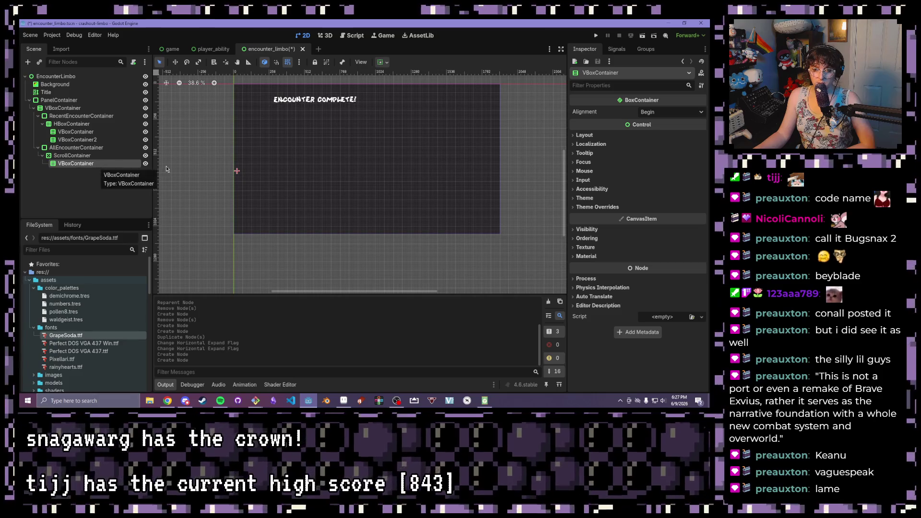
pyautogui.click(72, 155)
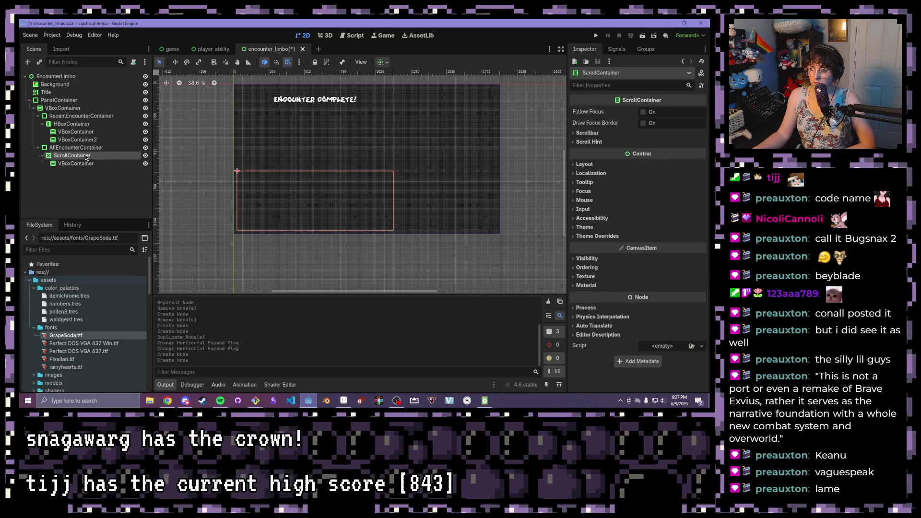
# Enable Horizontal and Vertical Expand on the VBoxContainer inside the ScrollContainer
pyautogui.click(86, 164)
pyautogui.click(382, 62)
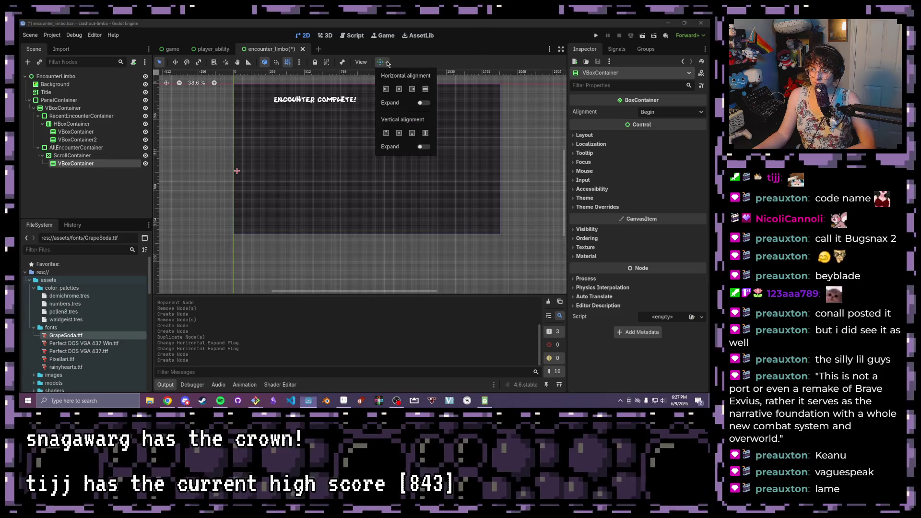
pyautogui.click(424, 103)
pyautogui.click(423, 147)
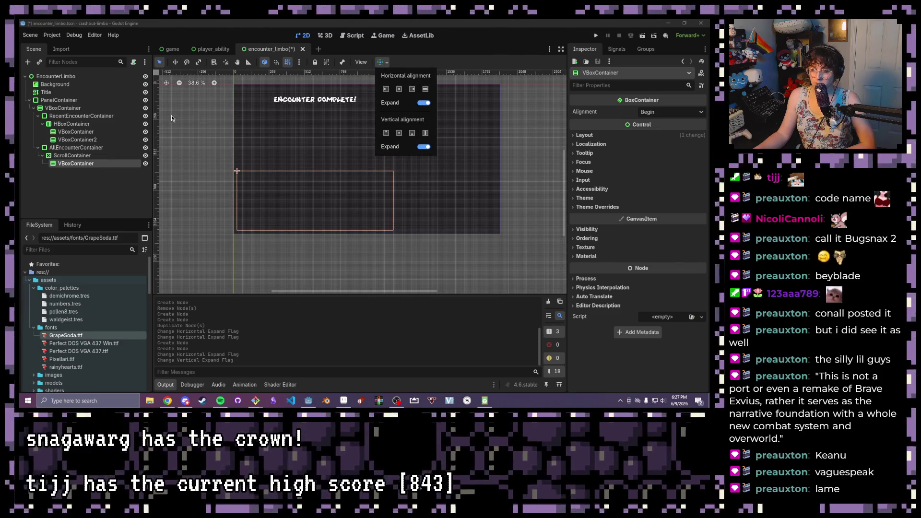
pyautogui.click(79, 165)
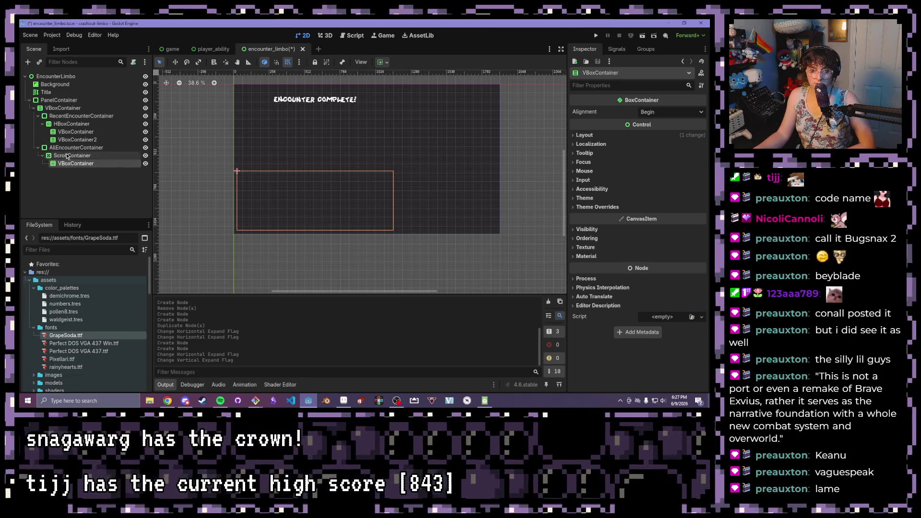
# Mark RecentEncounterContainer and AllEncounterContainer as Access as Unique Name
pyautogui.rightClick(70, 116)
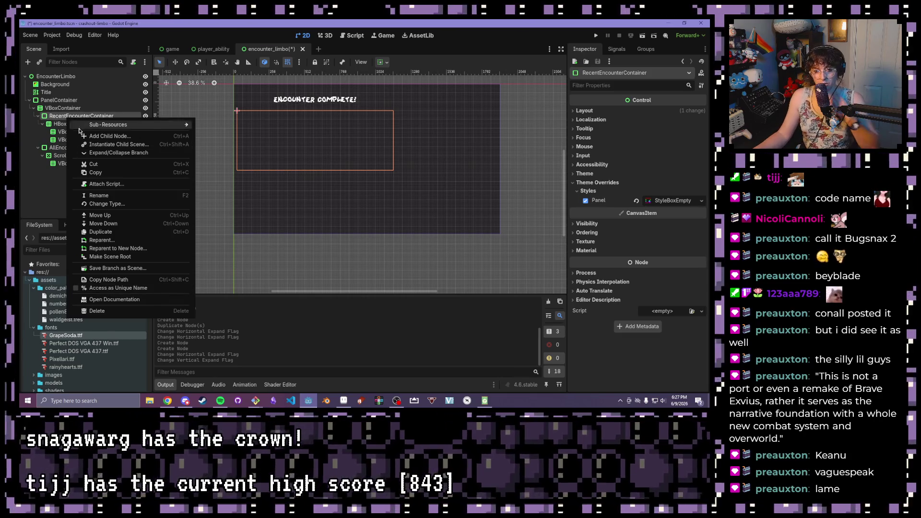
pyautogui.click(135, 286)
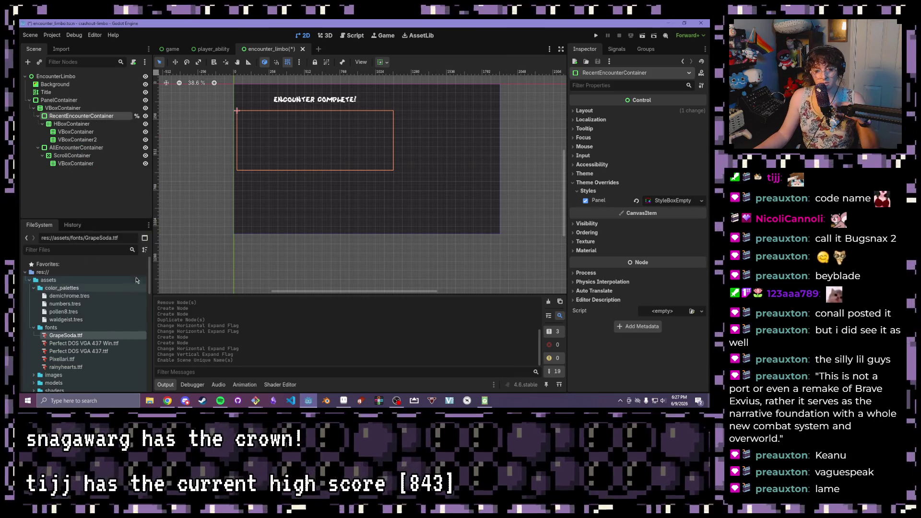
pyautogui.rightClick(66, 148)
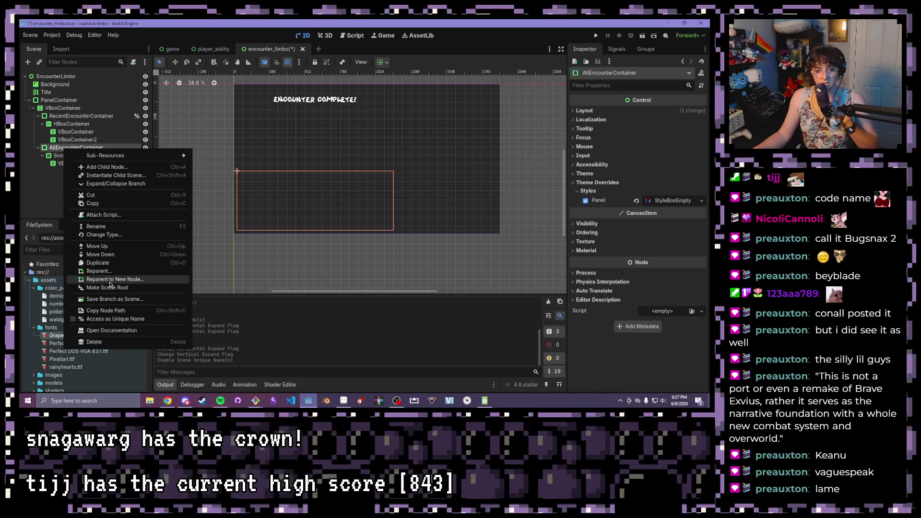
pyautogui.click(115, 319)
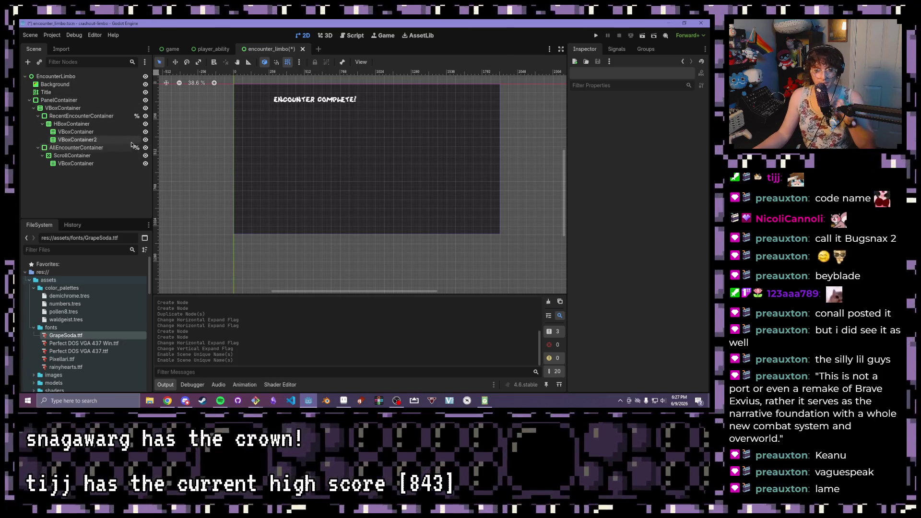
# Browse the node context menus of RecentEncounterContainer and Background without making changes
pyautogui.rightClick(120, 116)
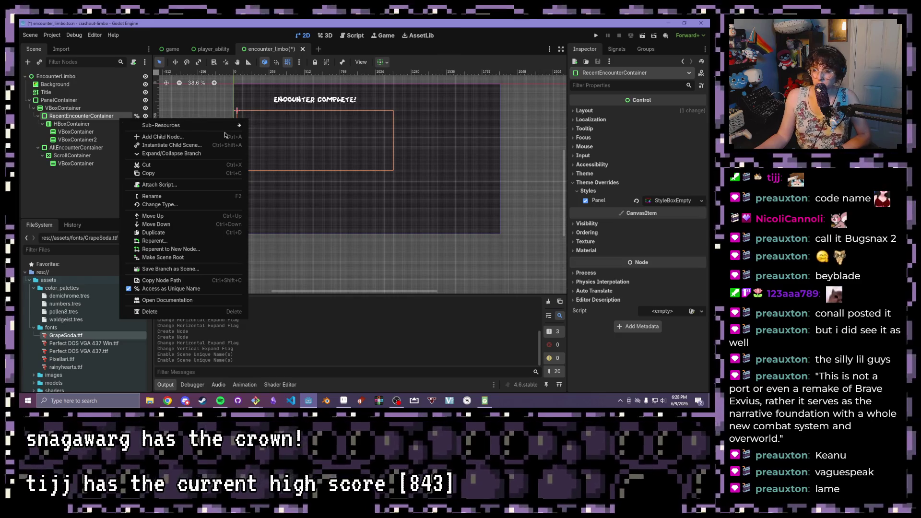
pyautogui.moveTo(234, 129)
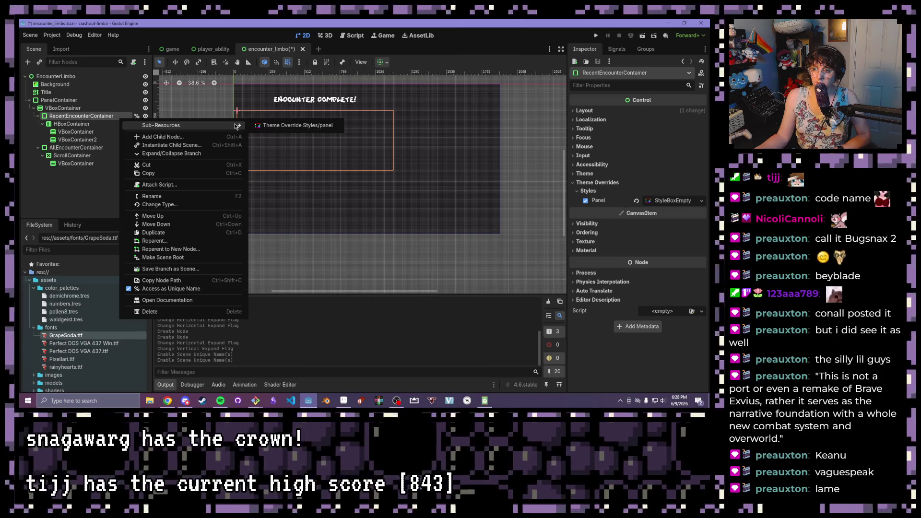
pyautogui.click(96, 105)
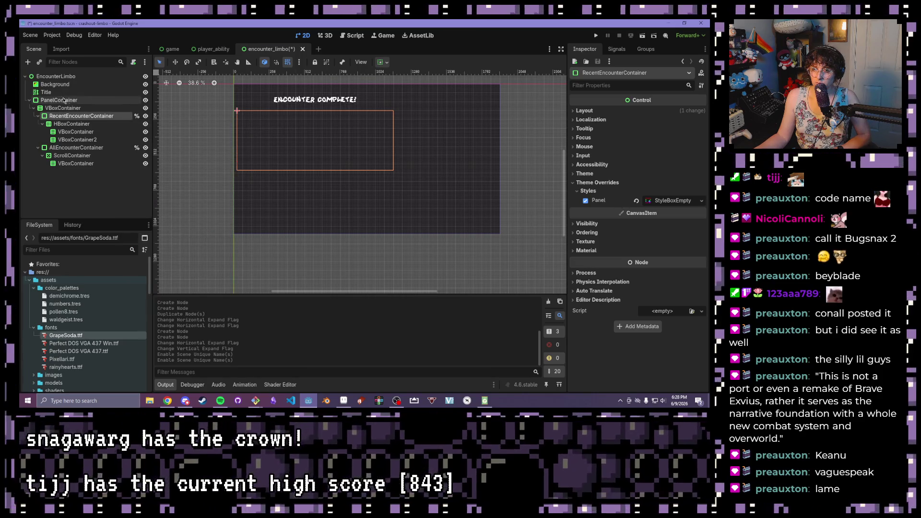
pyautogui.rightClick(58, 86)
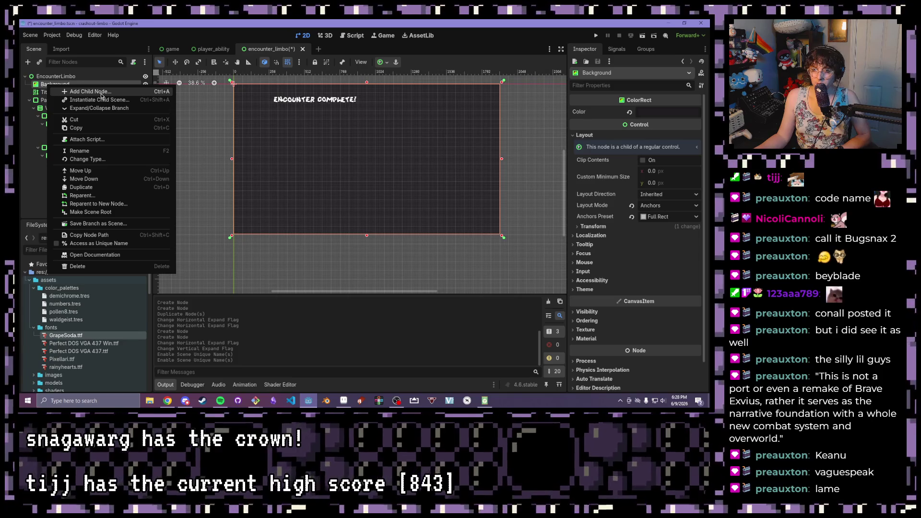
pyautogui.click(32, 197)
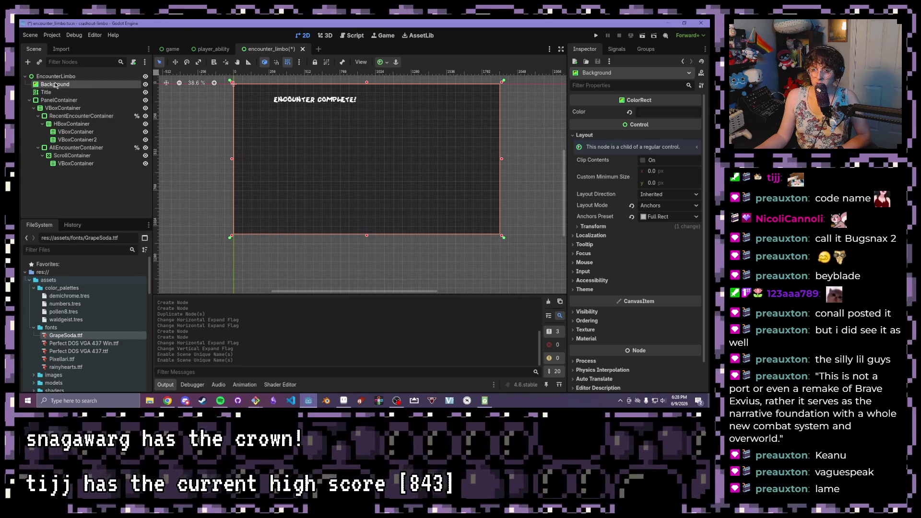
pyautogui.rightClick(55, 85)
pyautogui.click(36, 179)
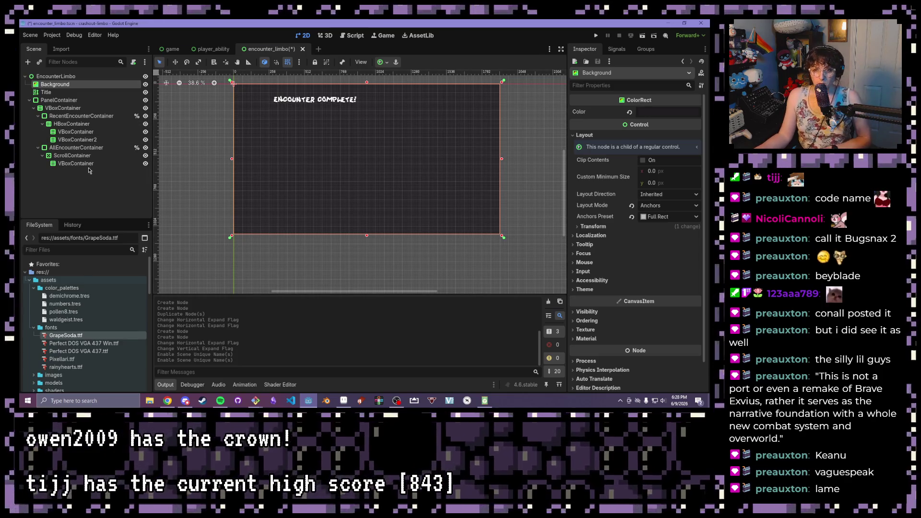
# Compare the two VBoxContainers' areas in the recent-encounter row on the canvas
pyautogui.click(91, 133)
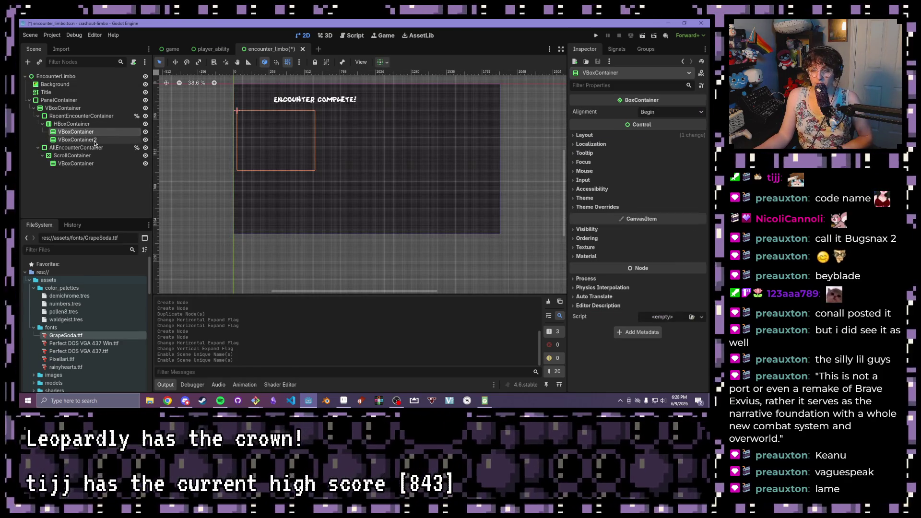
pyautogui.click(76, 140)
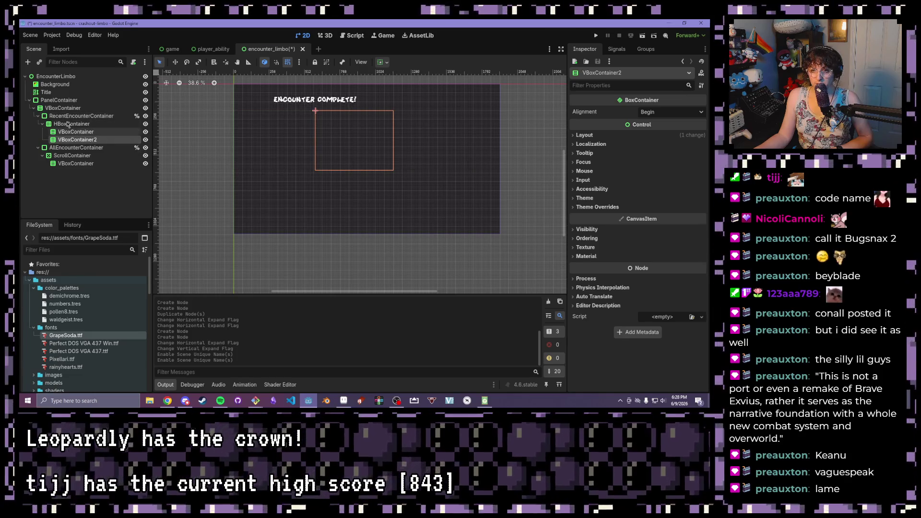
pyautogui.click(82, 133)
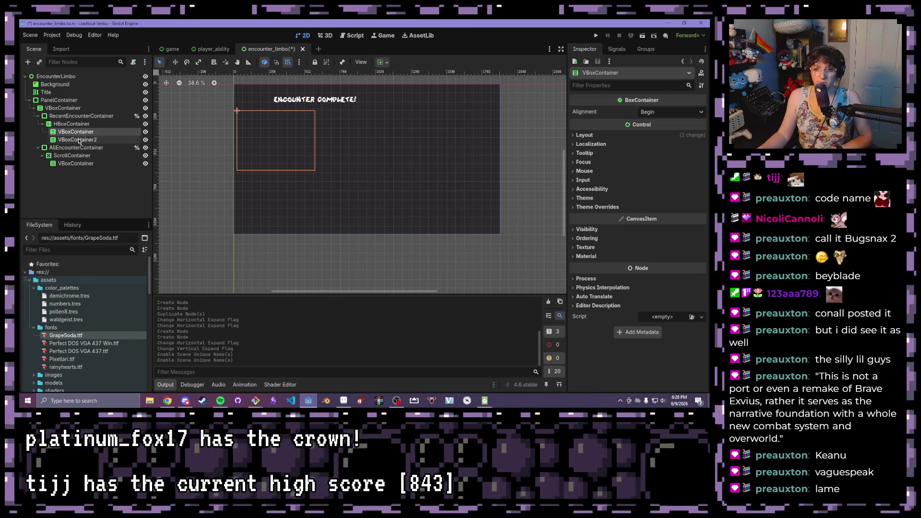
pyautogui.click(78, 139)
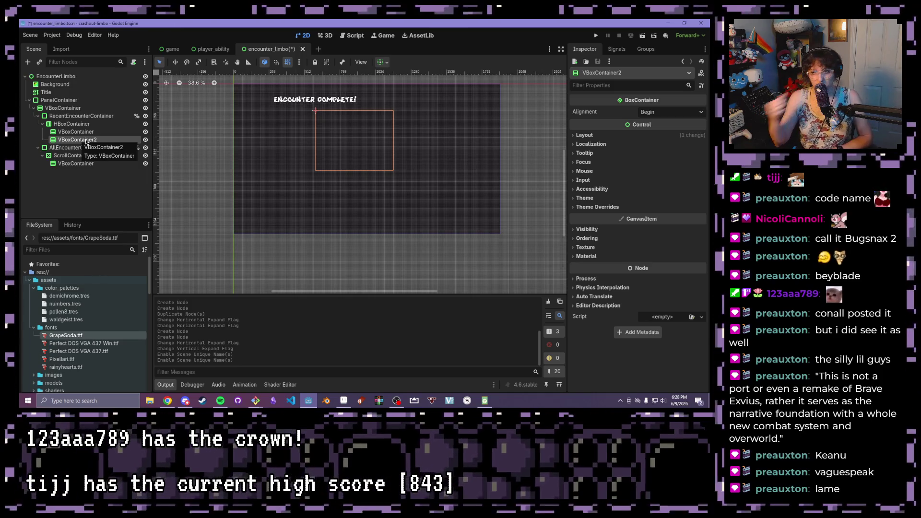
pyautogui.click(80, 131)
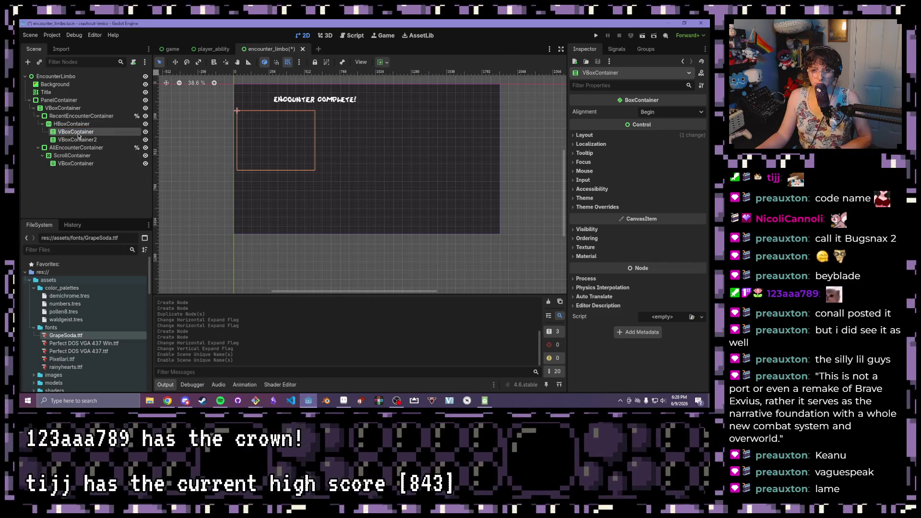
# Rename the two VBoxContainers to Labels and RecentEncounterData
pyautogui.doubleClick(78, 132)
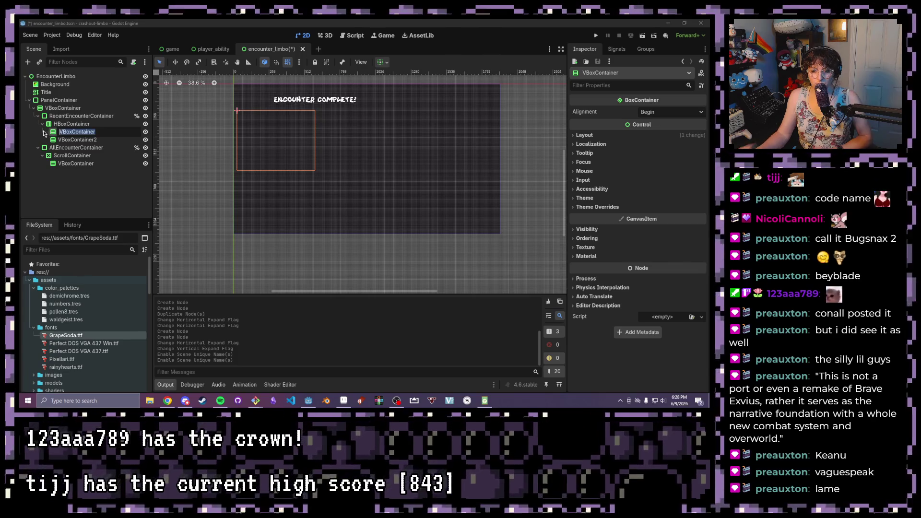
pyautogui.write('Labels')
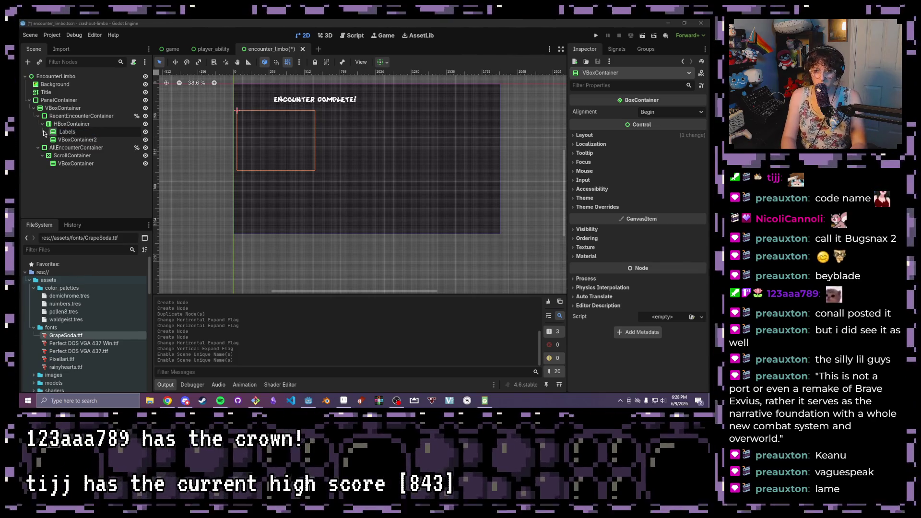
pyautogui.press('Return')
pyautogui.doubleClick(77, 140)
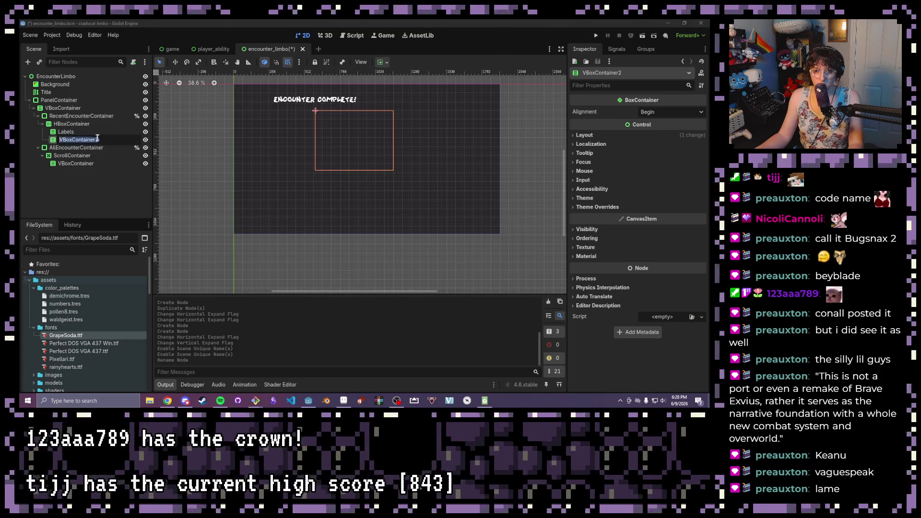
pyautogui.press('BackSpace')
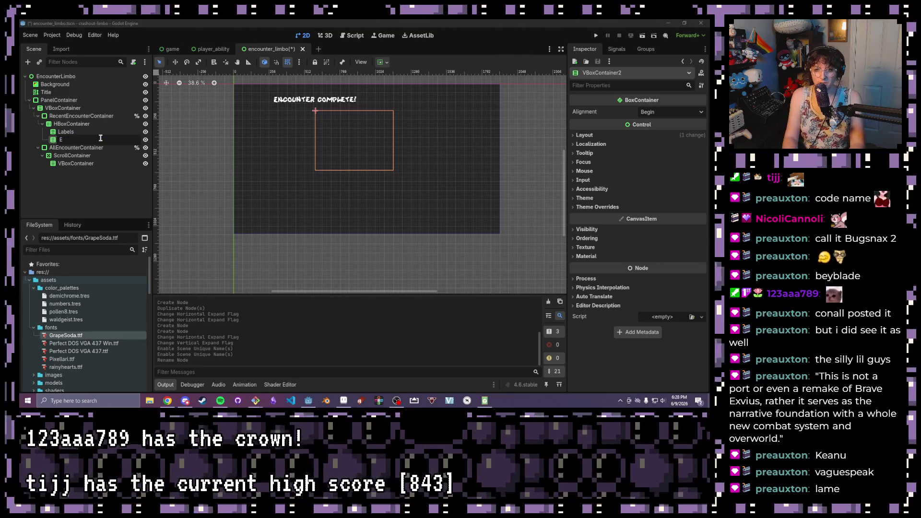
pyautogui.write('Recent')
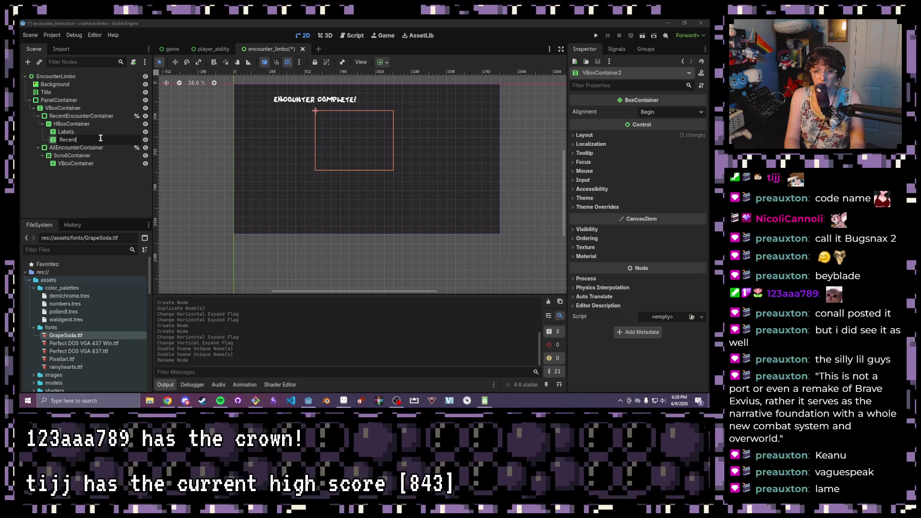
pyautogui.write('EncounterData')
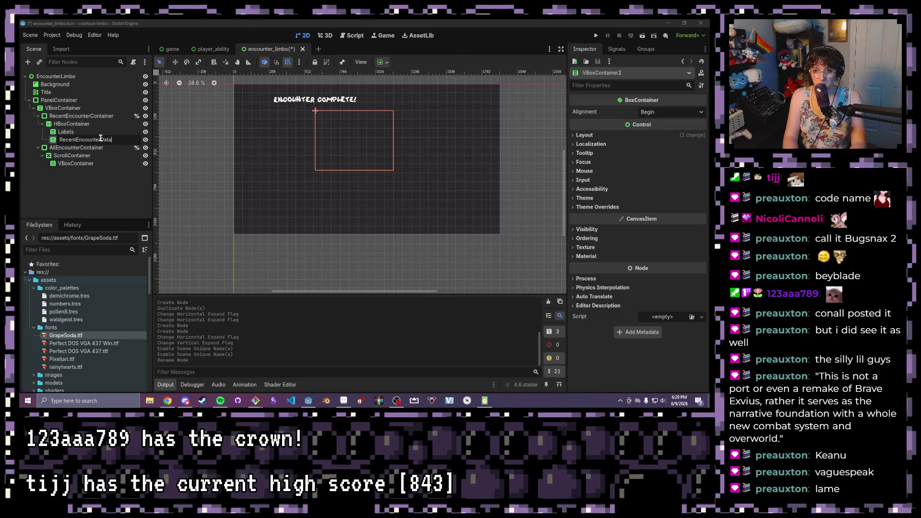
pyautogui.press('Return')
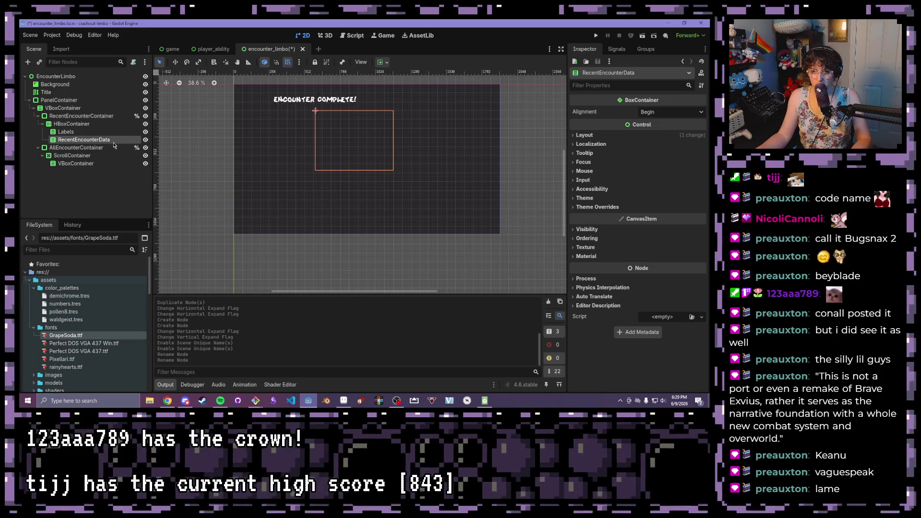
# Add a RichTextLabel inside Labels and name it TimeSpent
pyautogui.click(53, 132)
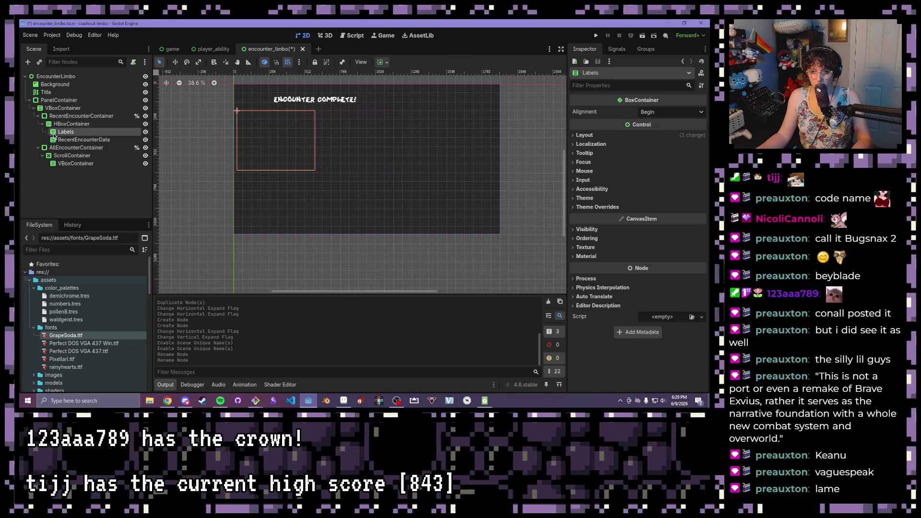
pyautogui.click(28, 62)
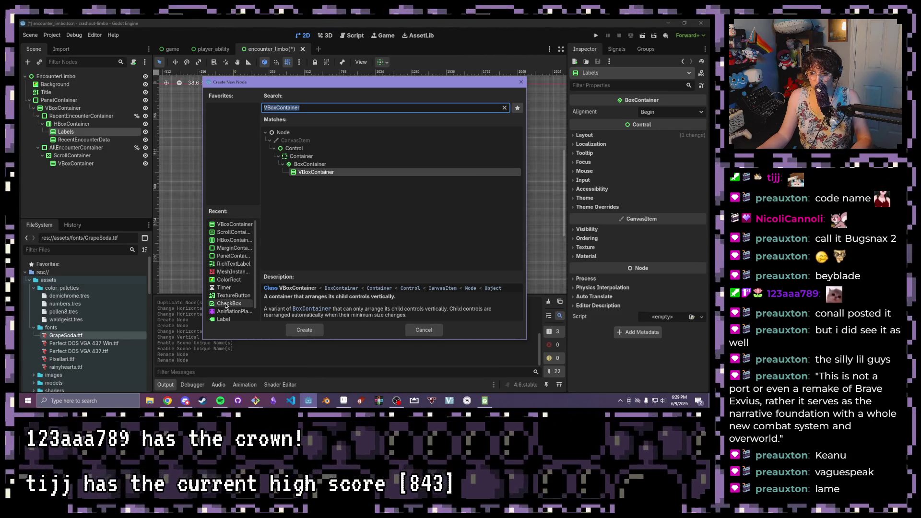
pyautogui.doubleClick(234, 264)
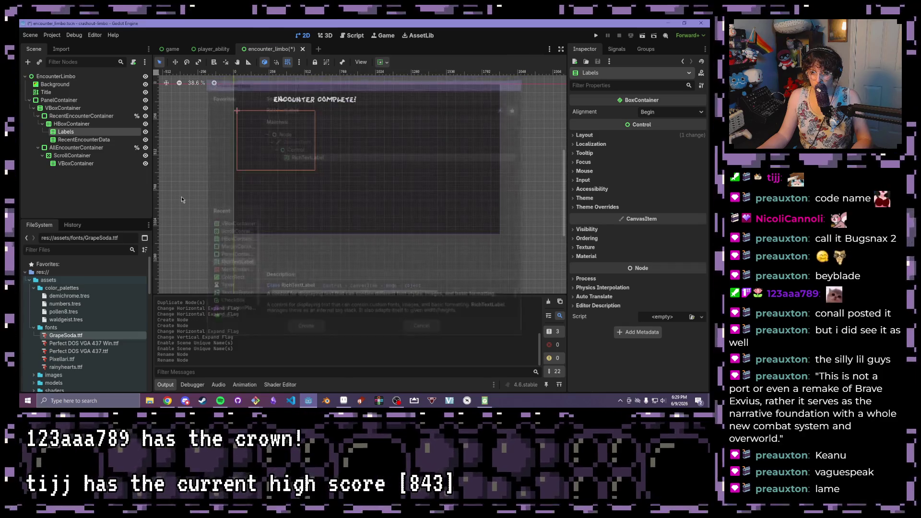
pyautogui.doubleClick(96, 139)
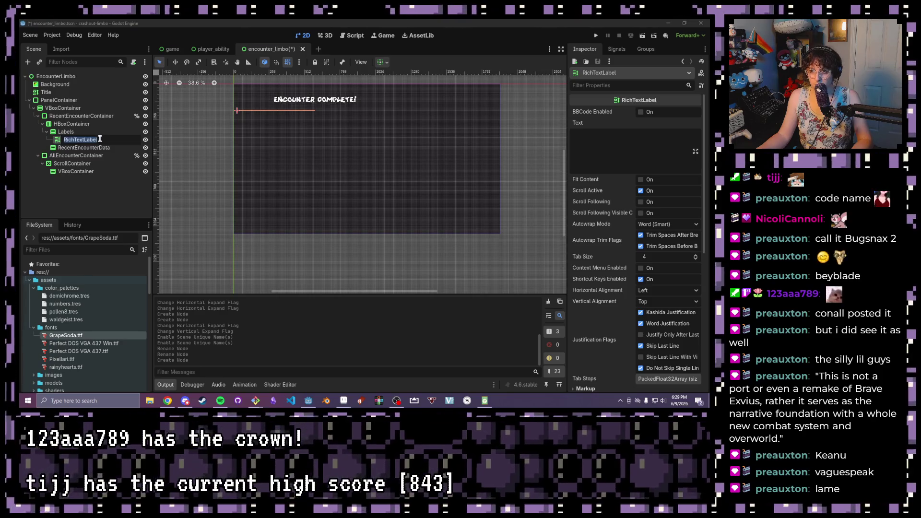
pyautogui.press('Return')
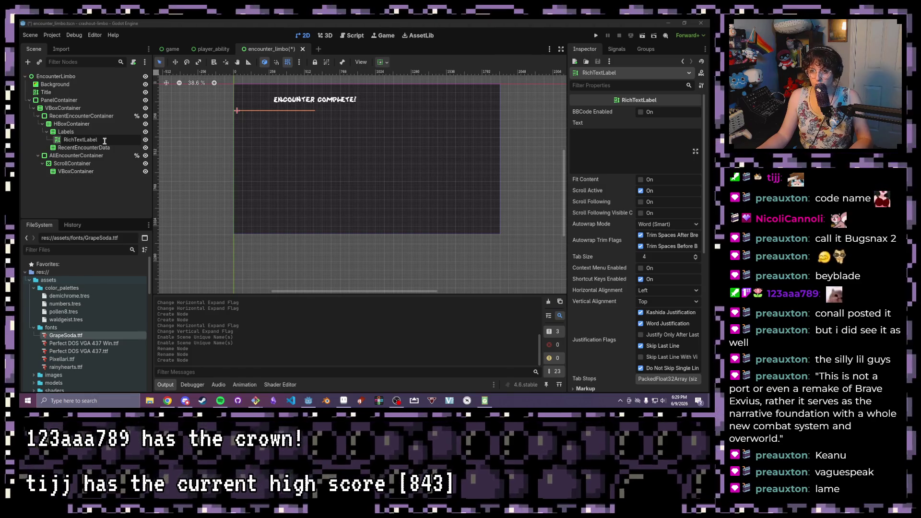
pyautogui.moveTo(104, 141); pyautogui.dragTo(51, 141)
pyautogui.write('Y')
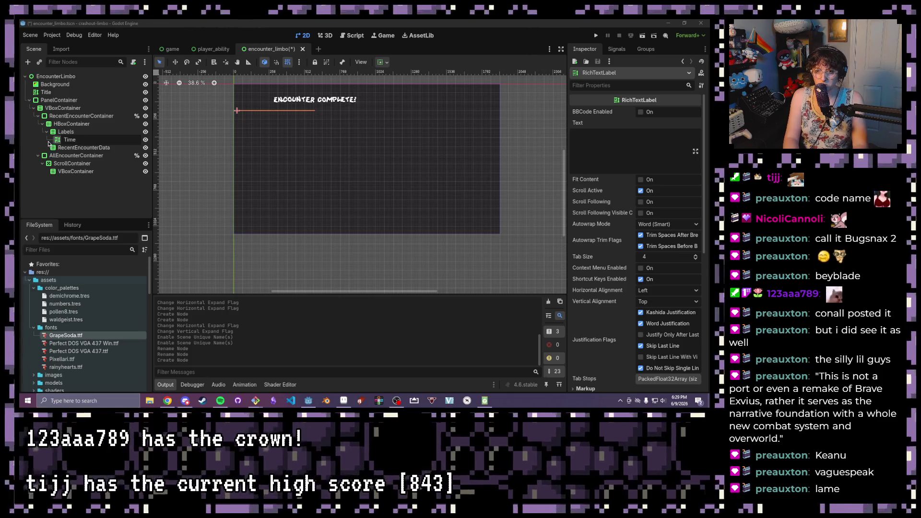
pyautogui.press('Return')
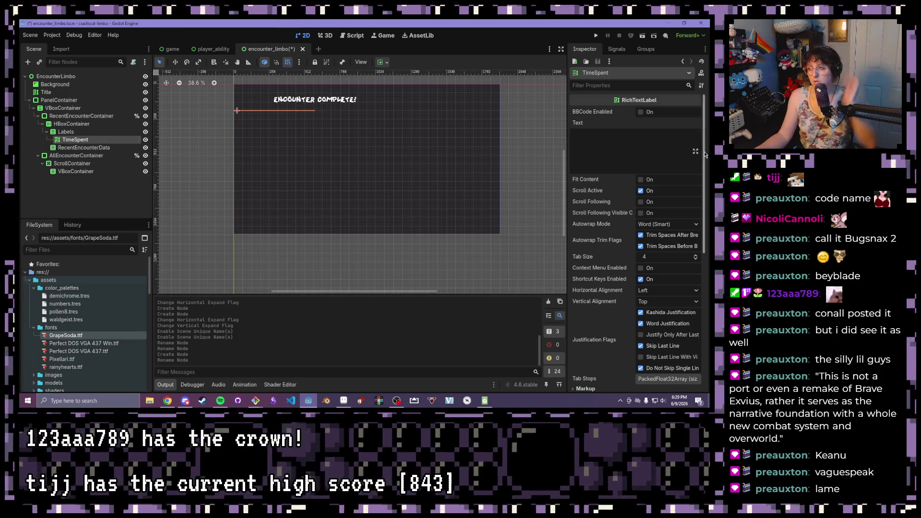
# Enable BBCode on TimeSpent, set its text to [wave]Time:[/wave], and save the scene
pyautogui.click(641, 112)
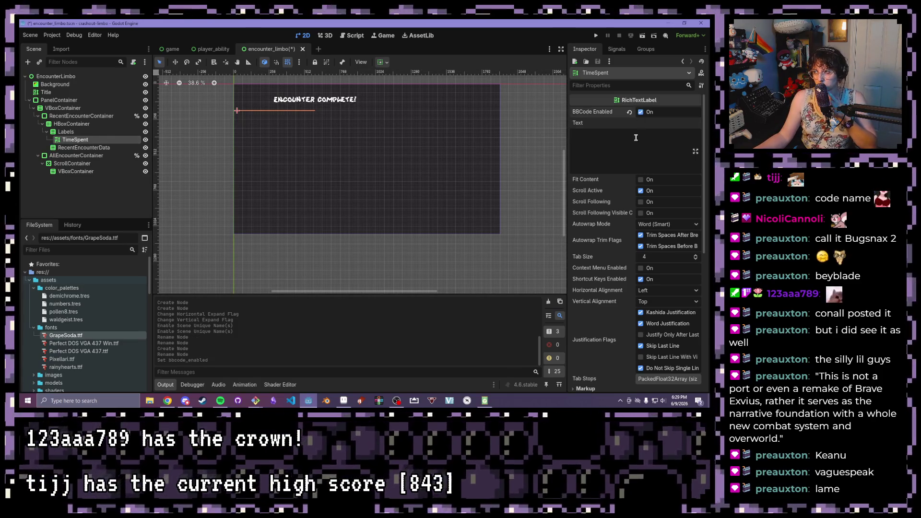
pyautogui.write('[wave]')
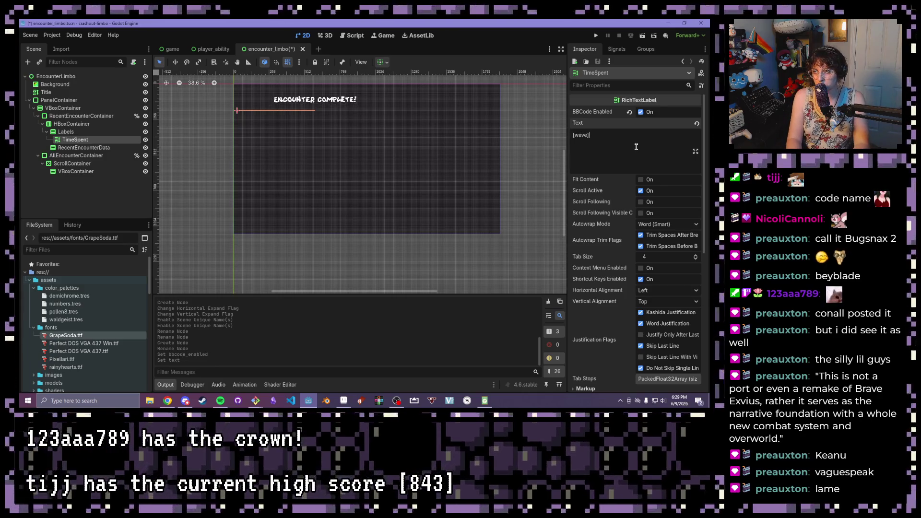
pyautogui.write('Time:')
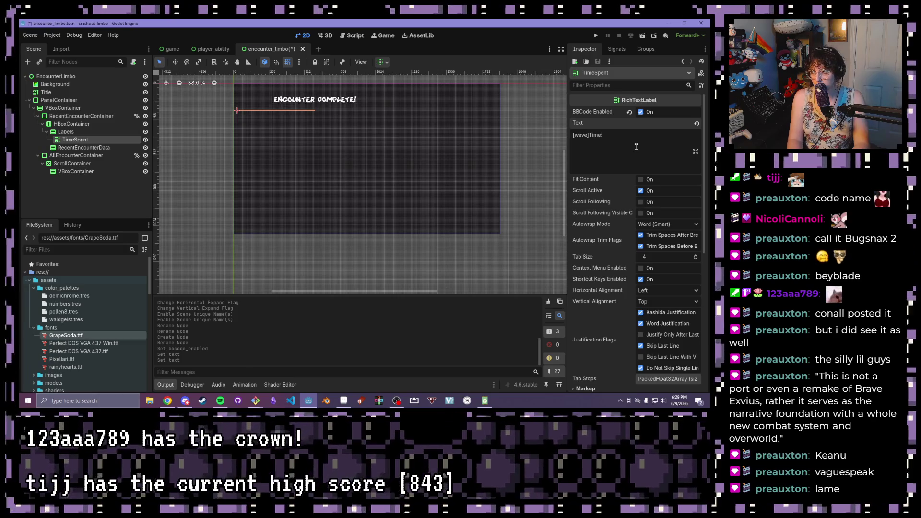
pyautogui.write('[')
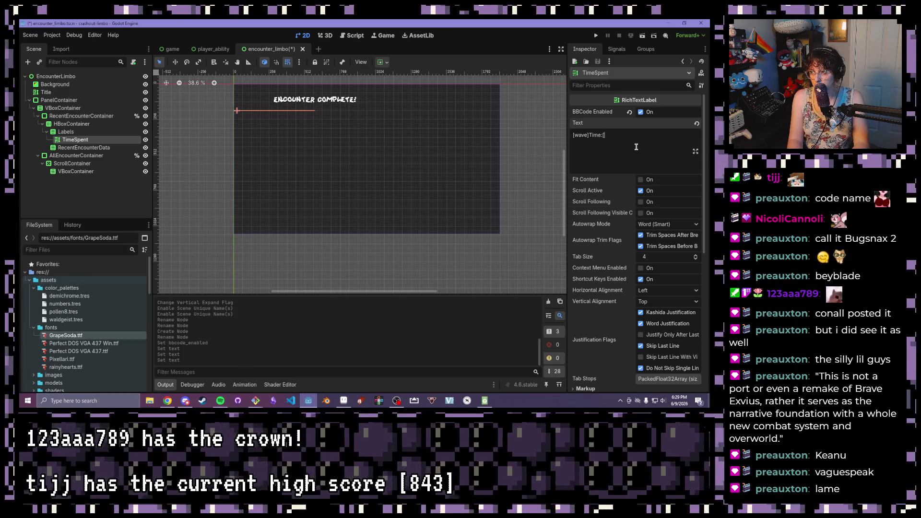
pyautogui.write('/wave')
pyautogui.hotkey('ctrl', 's')
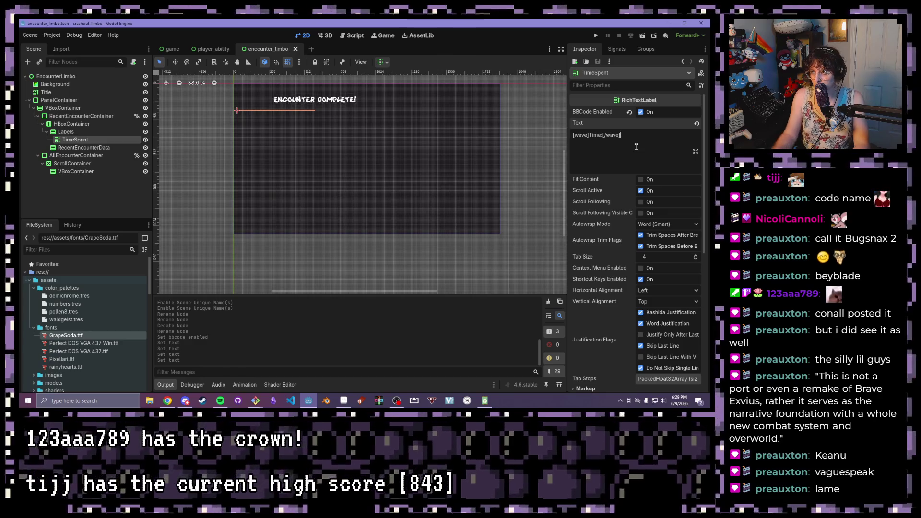
# Set GrapeSoda.ttf as TimeSpent's Normal Font theme override
pyautogui.scroll(-5, 577, 191)
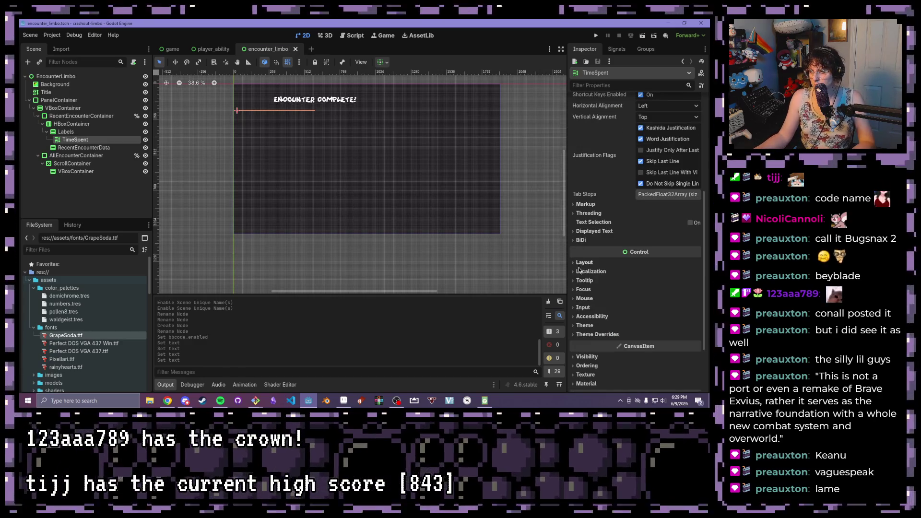
pyautogui.scroll(-1, 587, 270)
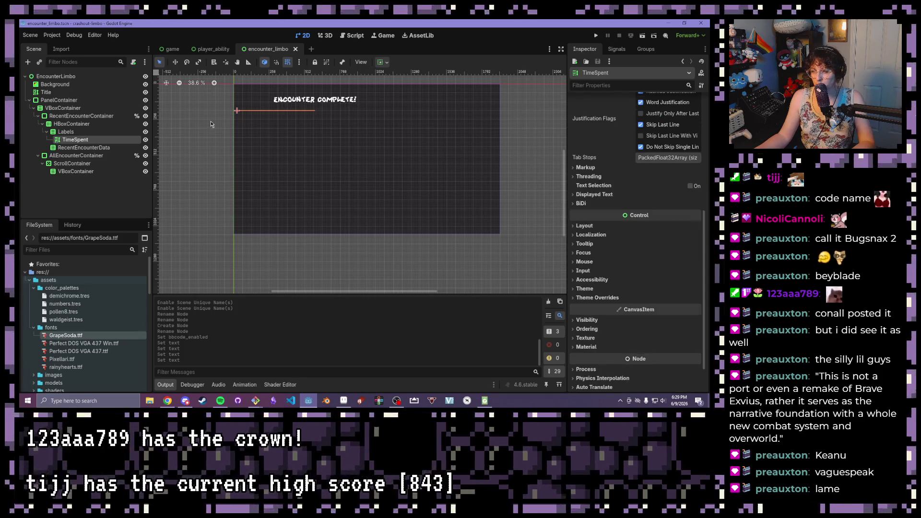
pyautogui.click(583, 253)
pyautogui.click(575, 252)
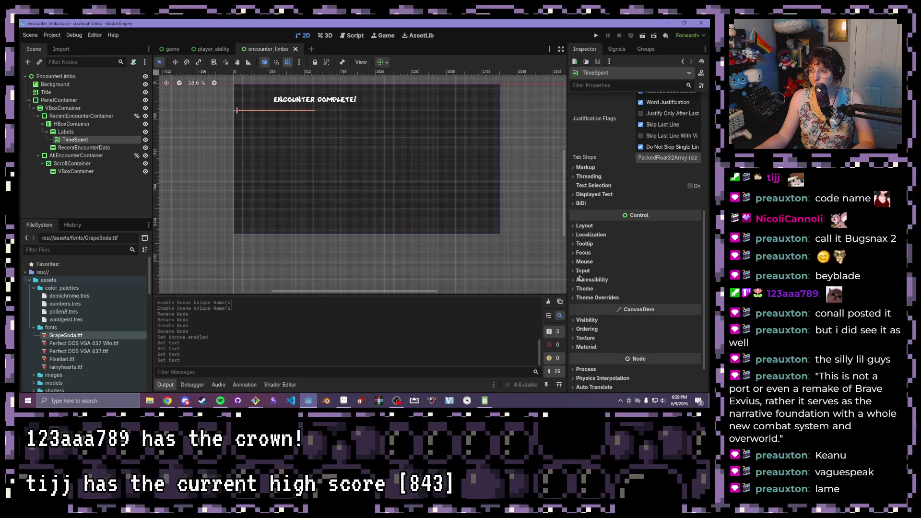
pyautogui.click(577, 298)
pyautogui.scroll(-1, 578, 293)
pyautogui.click(578, 286)
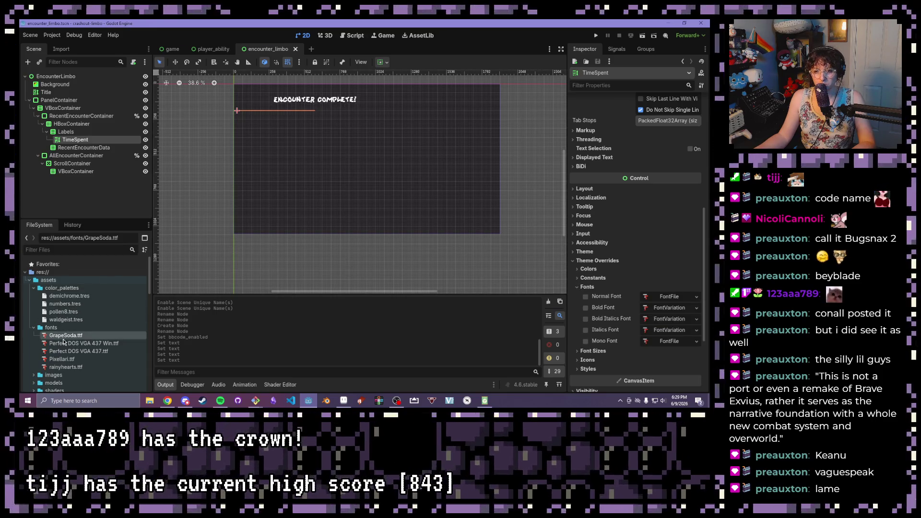
pyautogui.moveTo(66, 335)
pyautogui.mouseDown()
pyautogui.moveTo(592, 327)
pyautogui.moveTo(671, 298)
pyautogui.mouseUp()
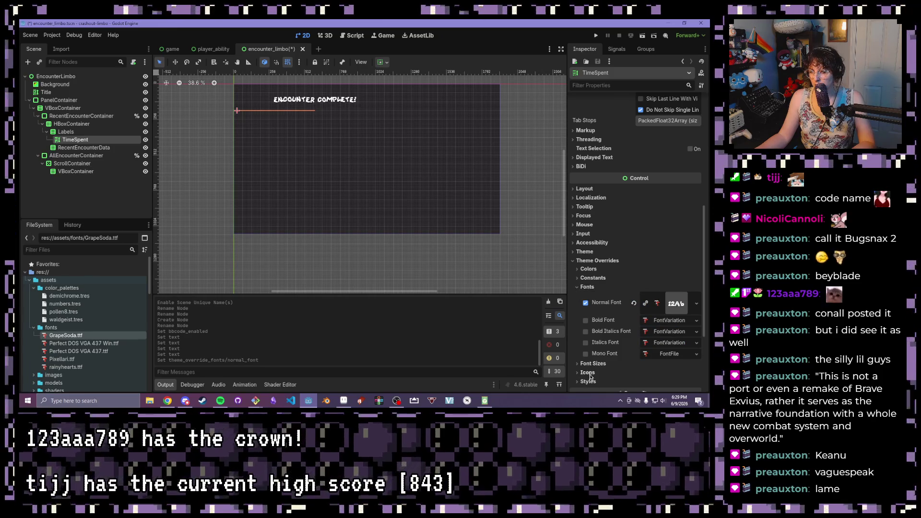
pyautogui.scroll(5, 588, 298)
pyautogui.scroll(2, 592, 300)
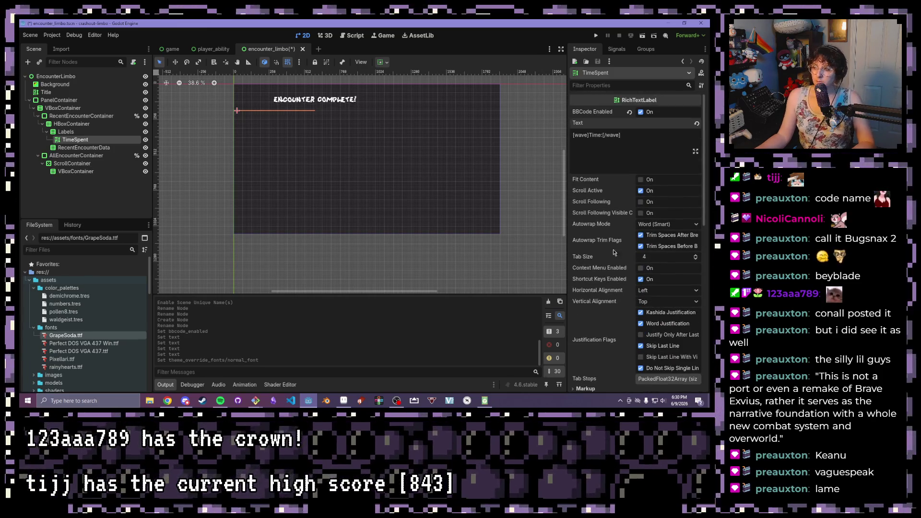
pyautogui.scroll(-3, 595, 177)
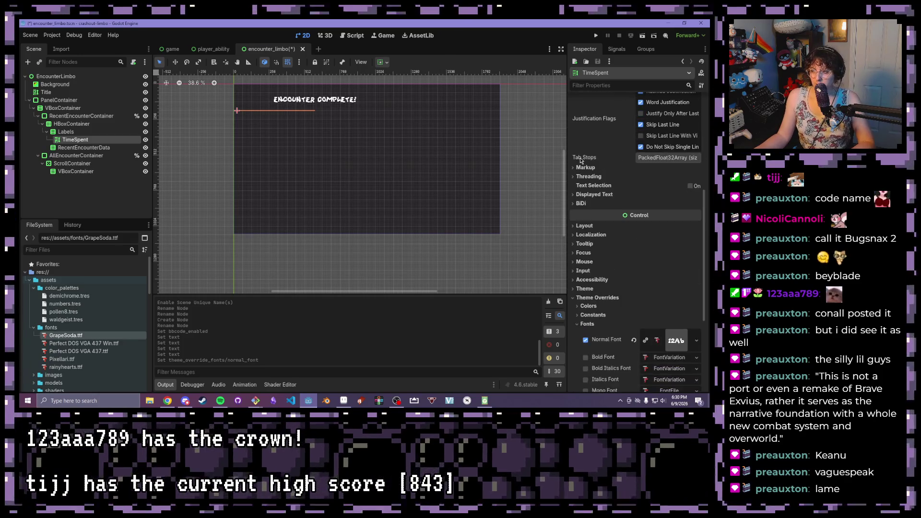
pyautogui.scroll(-1, 585, 192)
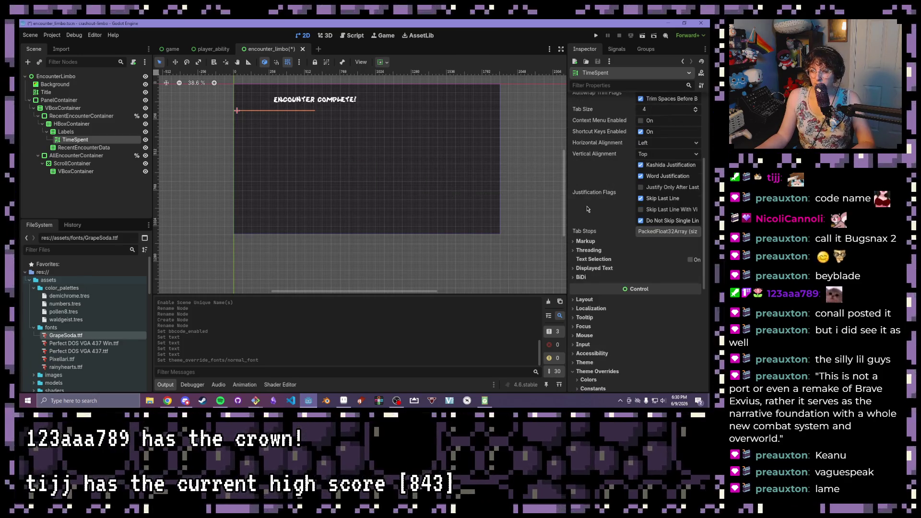
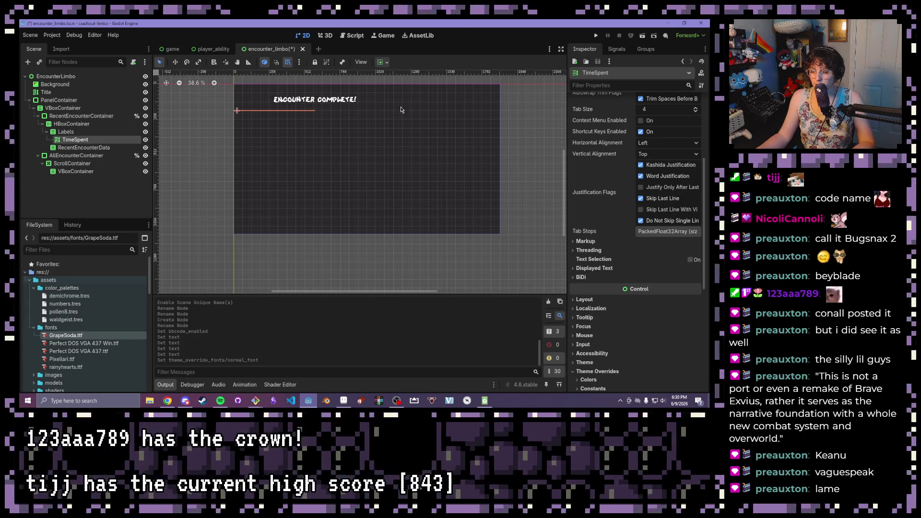
# Make the TimeSpent label fill and expand vertically in its container
pyautogui.click(380, 64)
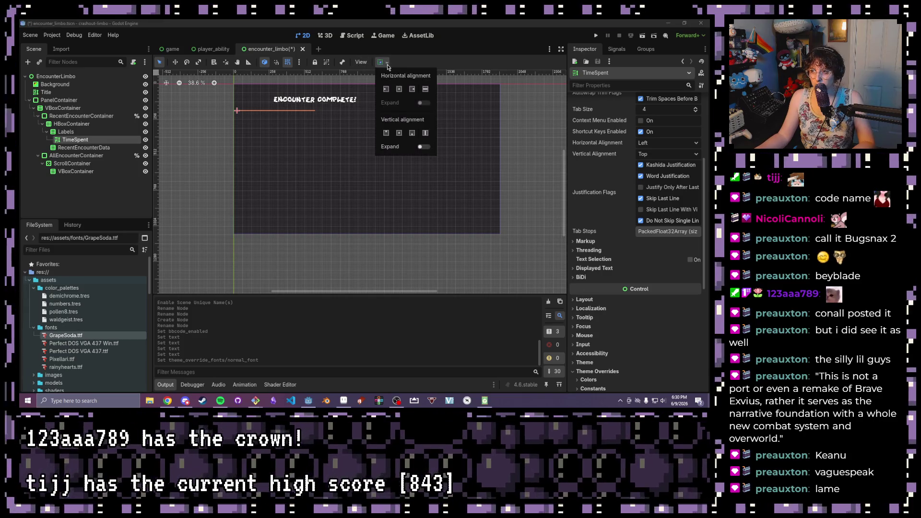
pyautogui.click(425, 134)
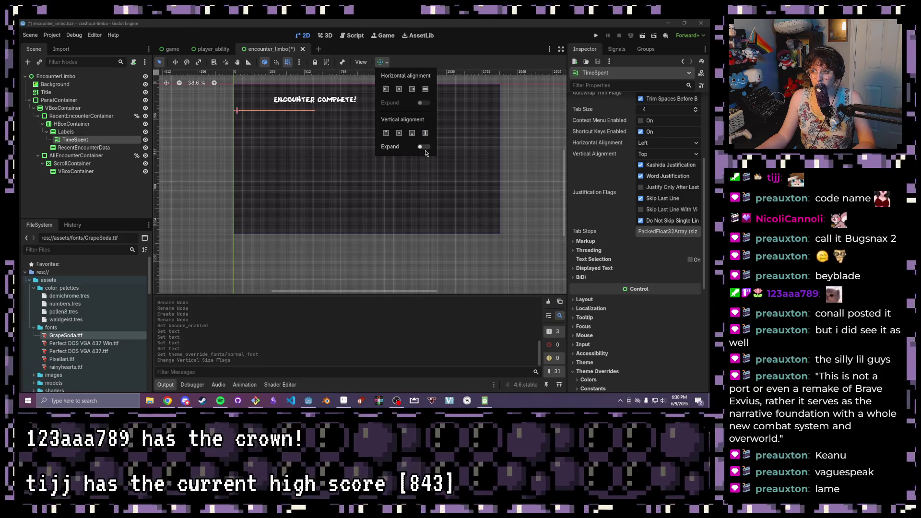
pyautogui.click(424, 147)
# Set the TimeSpent label's horizontal text alignment to Right
pyautogui.scroll(2, 237, 114)
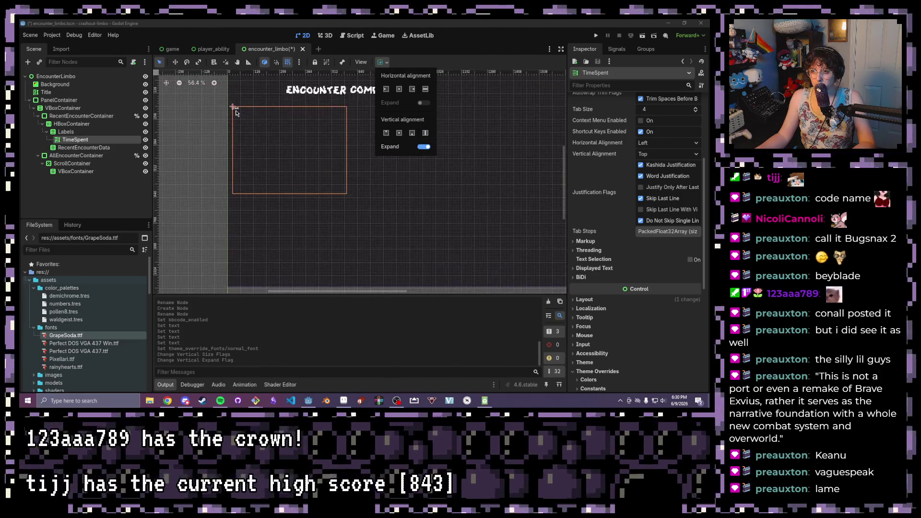
pyautogui.scroll(2, 269, 159)
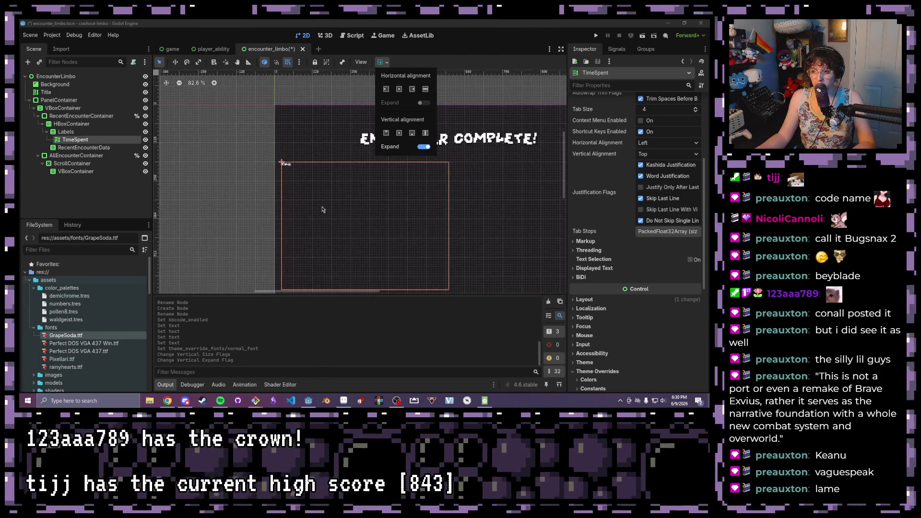
pyautogui.scroll(-2, 323, 210)
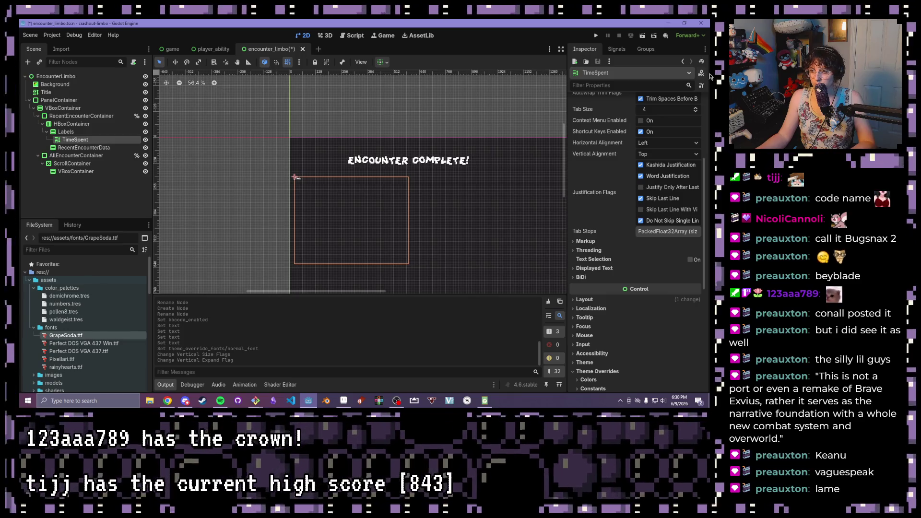
pyautogui.scroll(4, 667, 216)
pyautogui.click(671, 291)
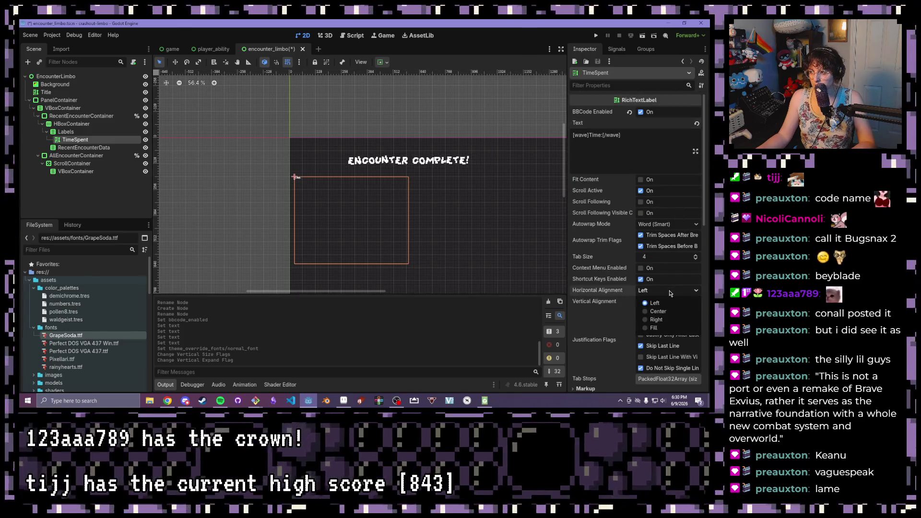
pyautogui.click(660, 320)
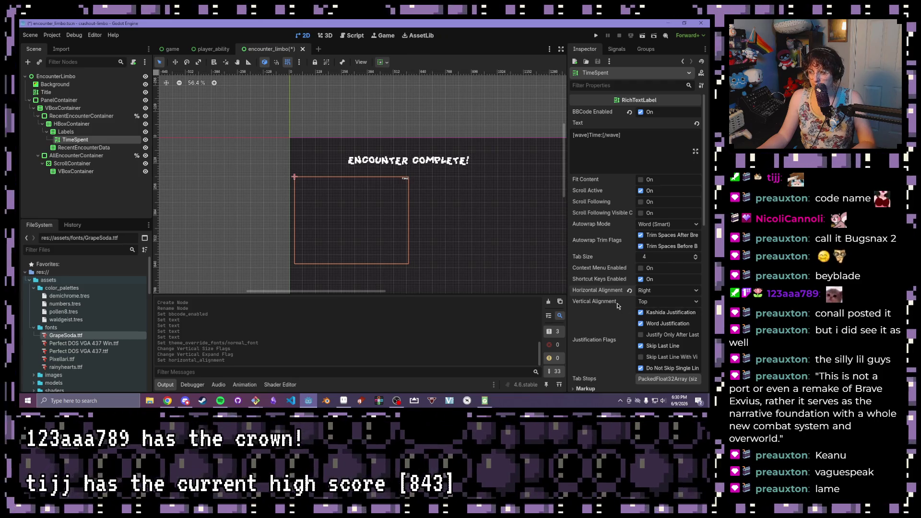
pyautogui.scroll(-2, 594, 318)
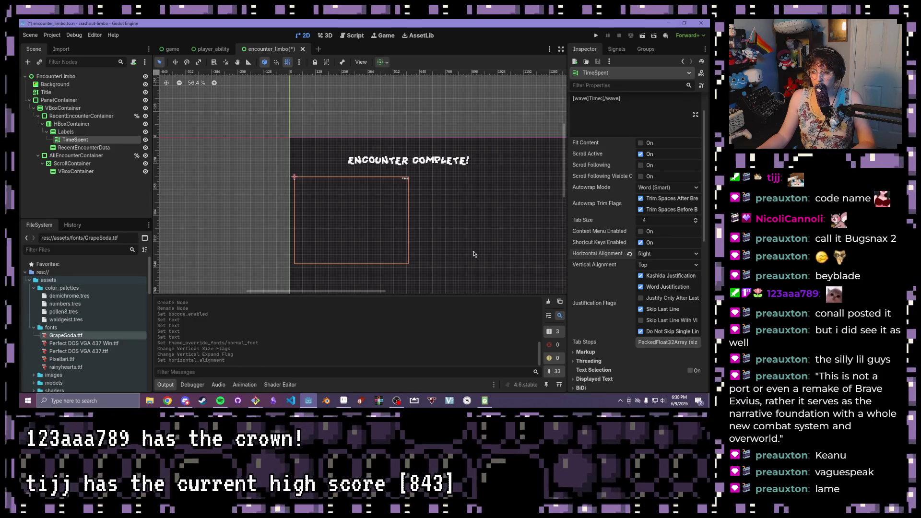
pyautogui.scroll(-1, 473, 254)
# Give the label an opaque black font shadow with outline size 2 and X offset 2
pyautogui.scroll(-5, 634, 269)
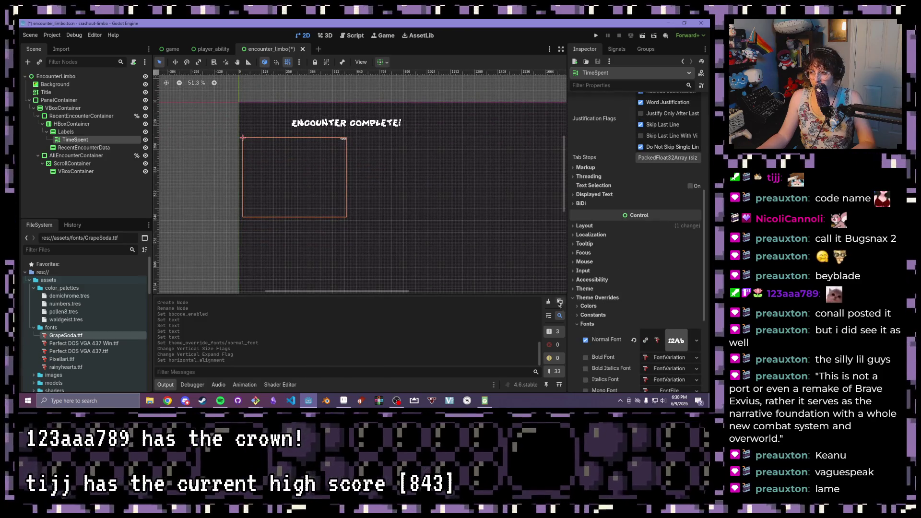
pyautogui.scroll(-3, 579, 317)
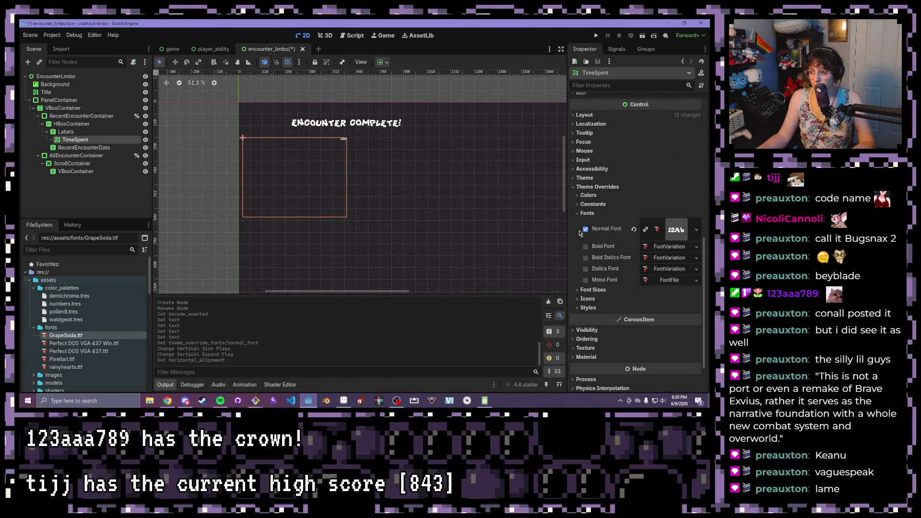
pyautogui.click(580, 205)
pyautogui.click(696, 234)
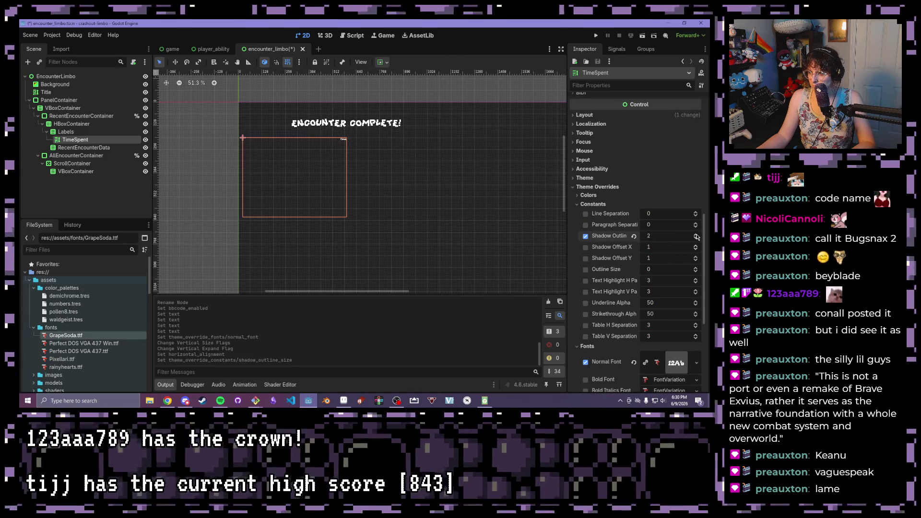
pyautogui.click(698, 246)
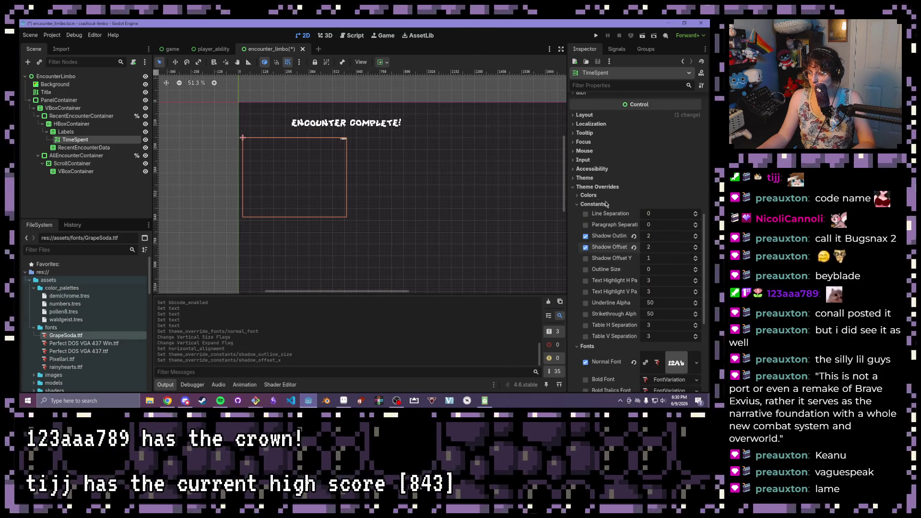
pyautogui.click(587, 195)
pyautogui.click(660, 250)
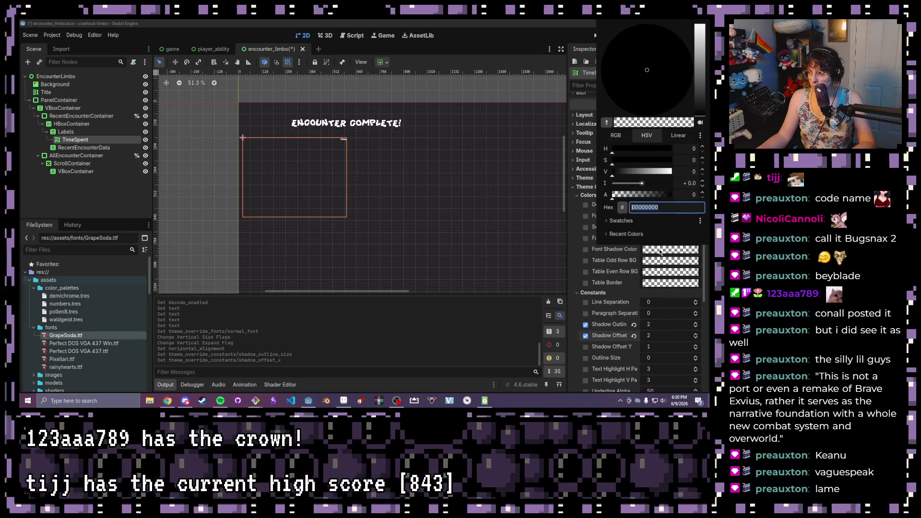
pyautogui.moveTo(621, 195); pyautogui.dragTo(672, 195)
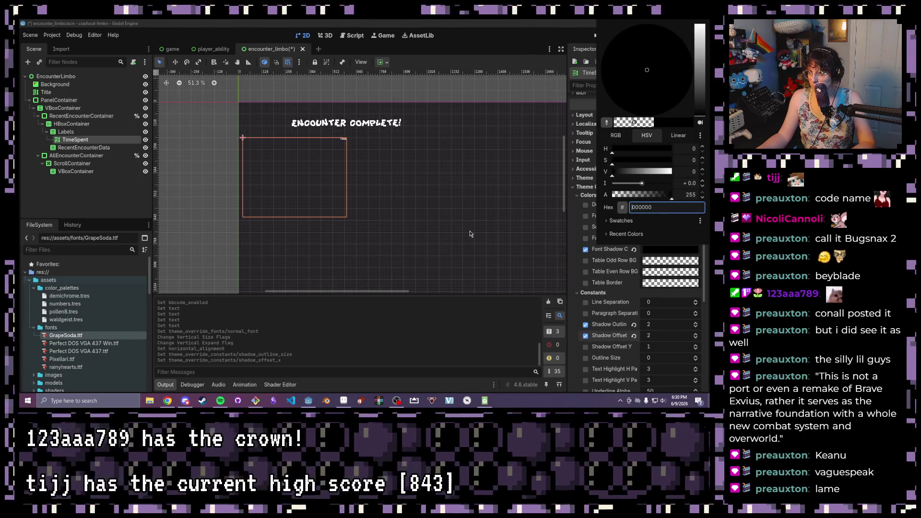
pyautogui.click(594, 313)
# Set the label's normal font size override to 48
pyautogui.scroll(-5, 580, 319)
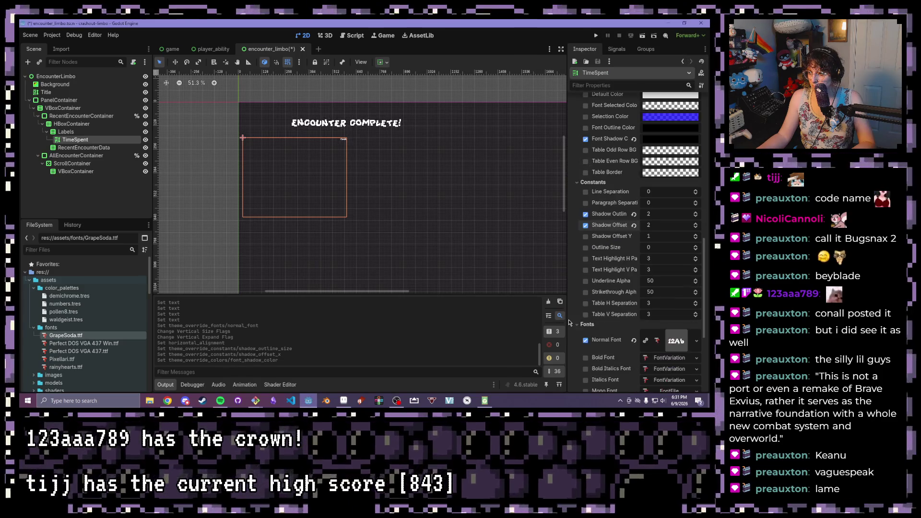
pyautogui.click(577, 326)
pyautogui.click(676, 337)
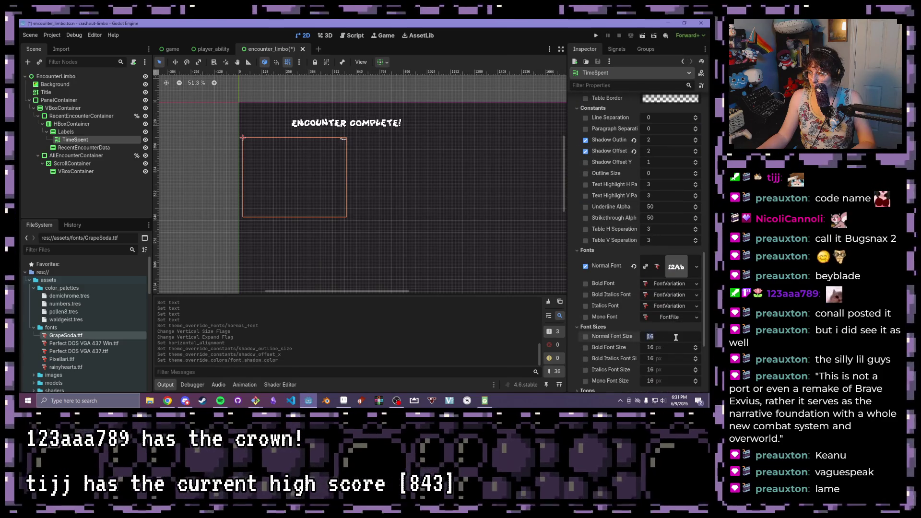
pyautogui.write('32')
pyautogui.press('Return')
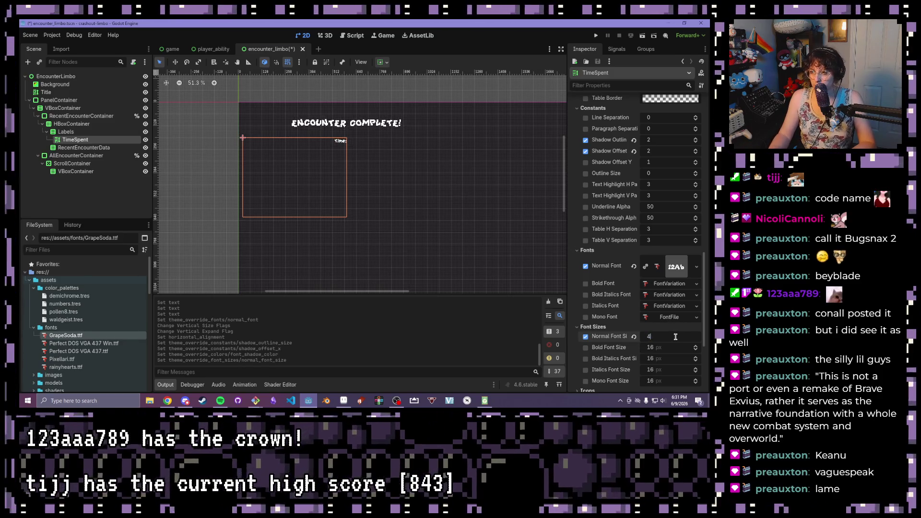
pyautogui.write('8')
pyautogui.press('Return')
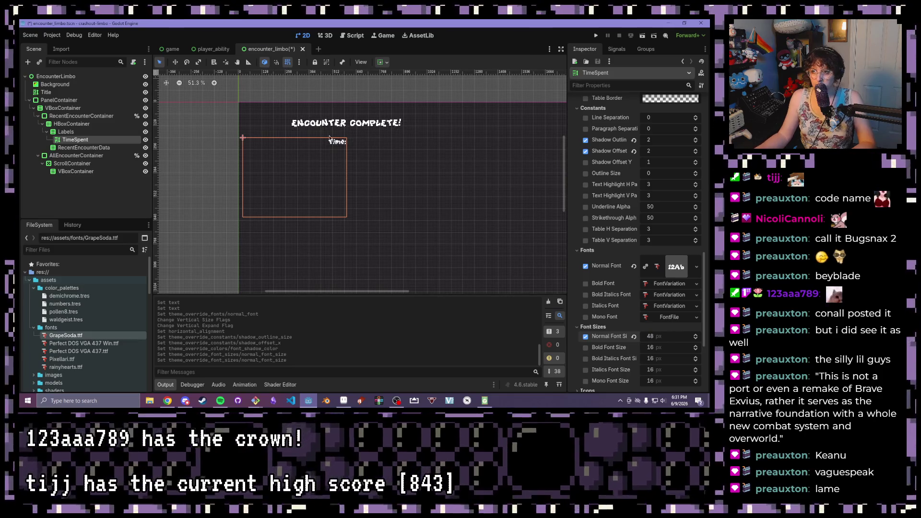
# Duplicate the TimeSpent label and move the copy under RecentEncounterData
pyautogui.click(67, 131)
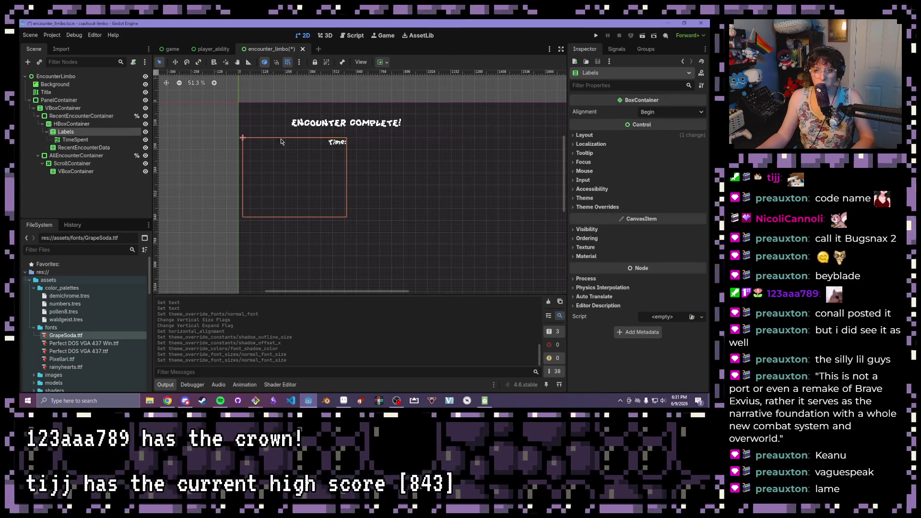
pyautogui.click(86, 140)
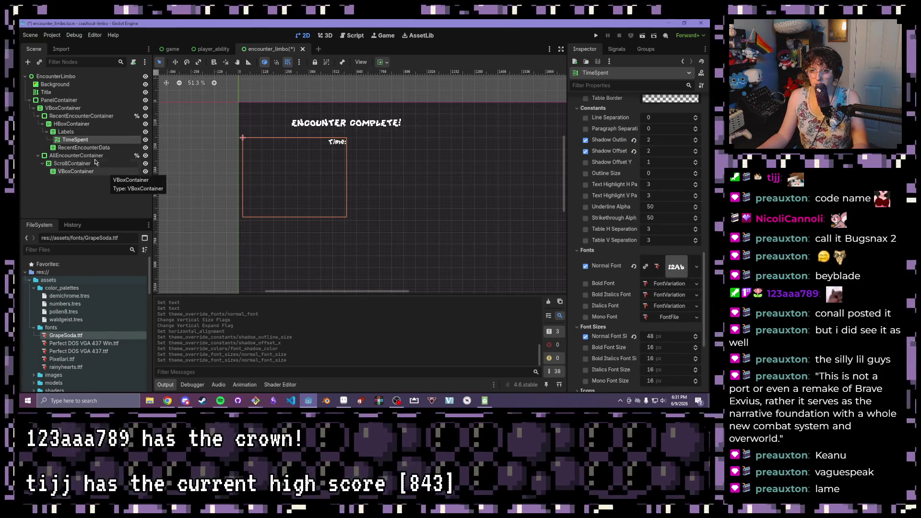
pyautogui.click(84, 147)
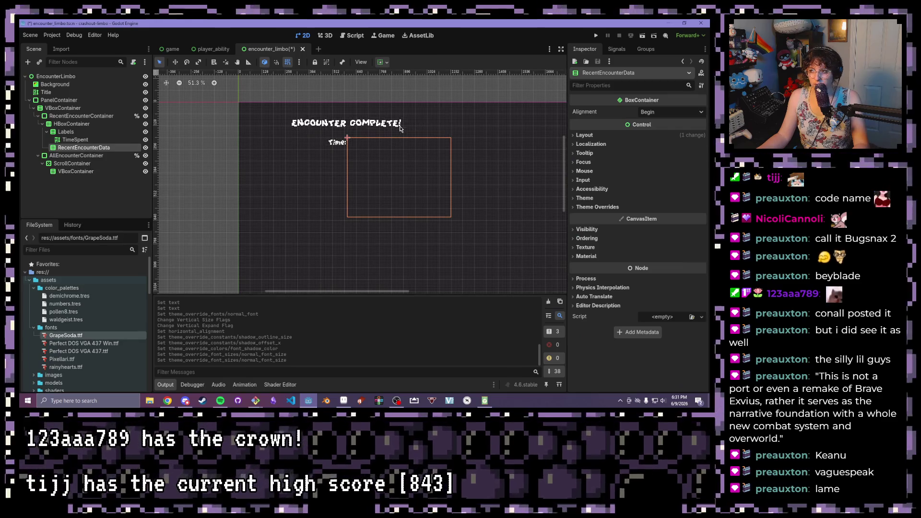
pyautogui.click(83, 140)
pyautogui.hotkey('ctrl', 'd')
pyautogui.moveTo(83, 147)
pyautogui.mouseDown()
pyautogui.moveTo(88, 157)
pyautogui.moveTo(23, 159)
pyautogui.mouseUp()
# Rename the original label TimeSpentLabel and the copy TimeSpent
pyautogui.doubleClick(88, 157)
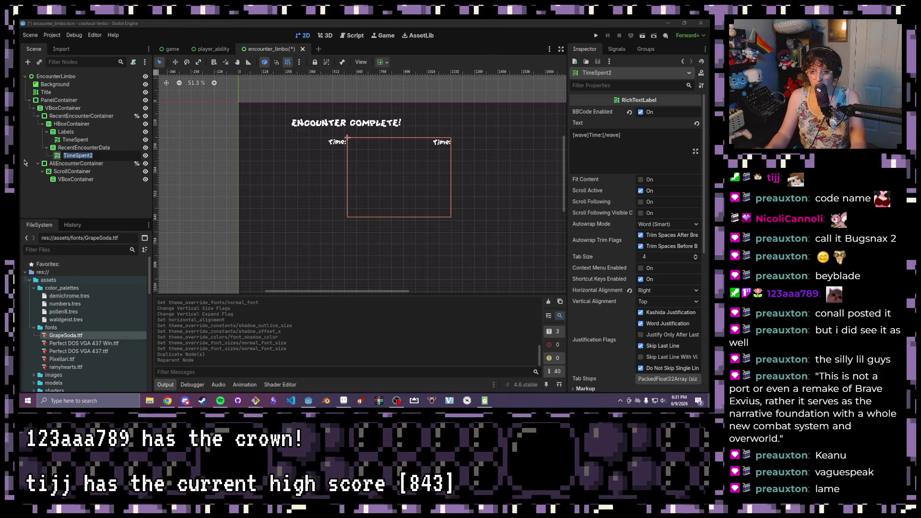
pyautogui.doubleClick(104, 140)
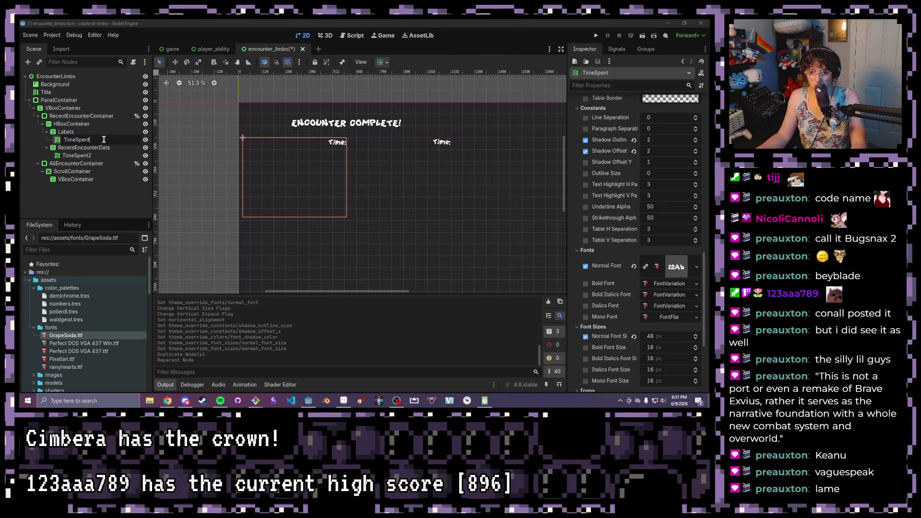
pyautogui.write('La')
pyautogui.press('Return')
pyautogui.doubleClick(101, 156)
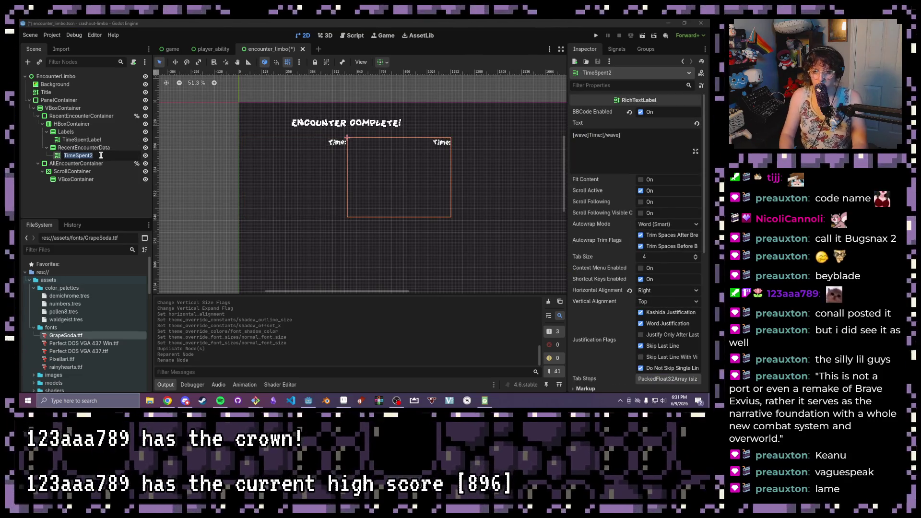
pyautogui.press('Escape')
pyautogui.press('Return')
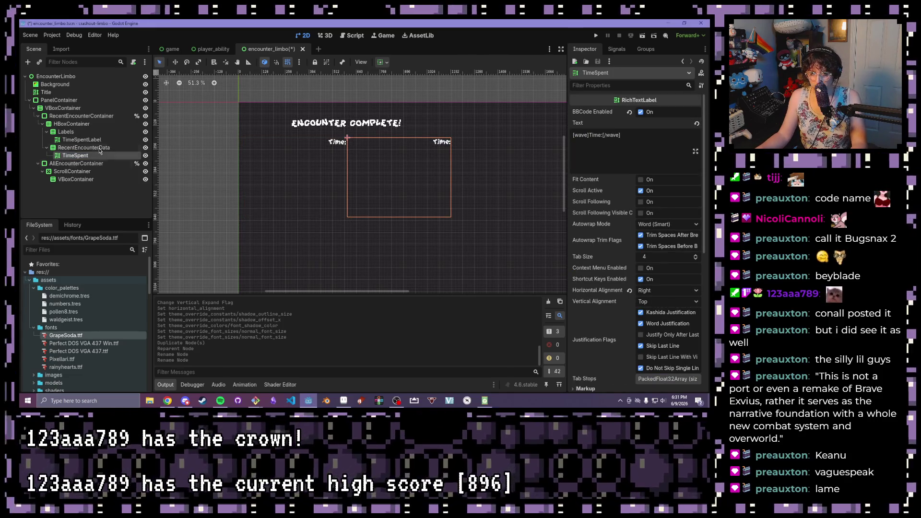
pyautogui.doubleClick(593, 136)
pyautogui.write('T')
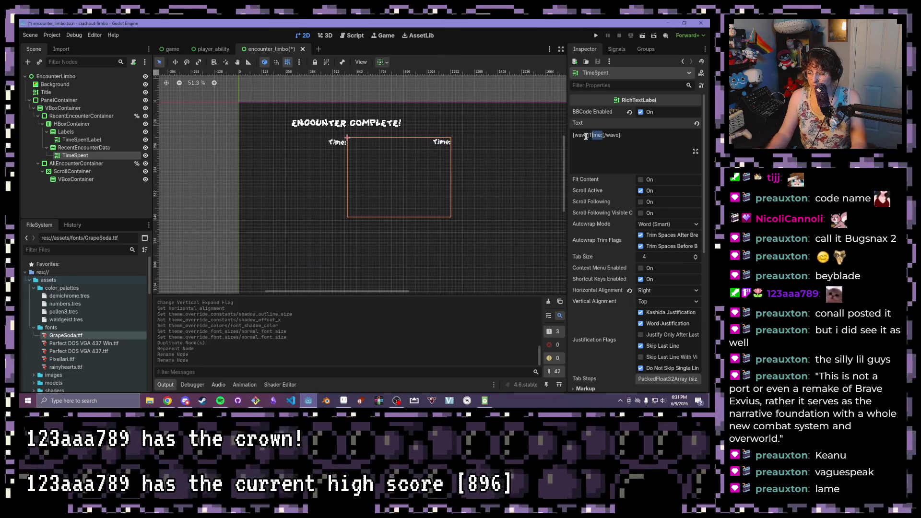
pyautogui.write('00')
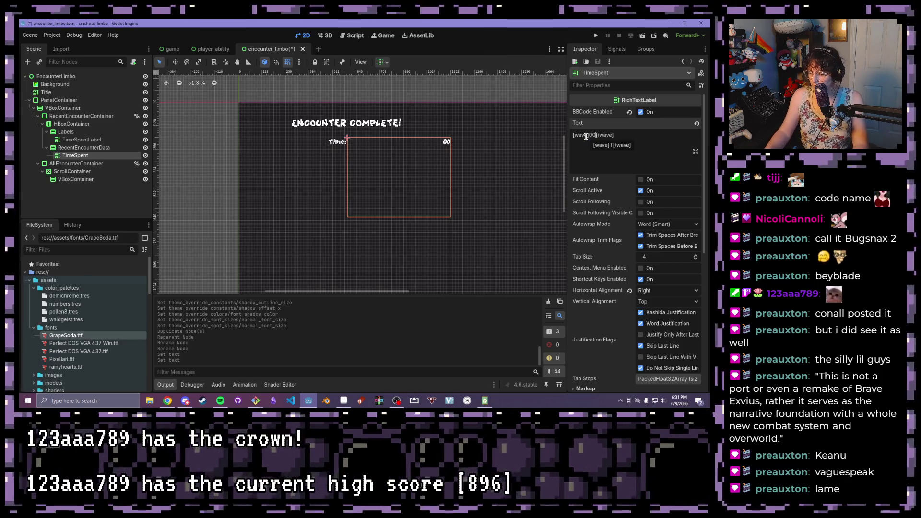
pyautogui.write(':')
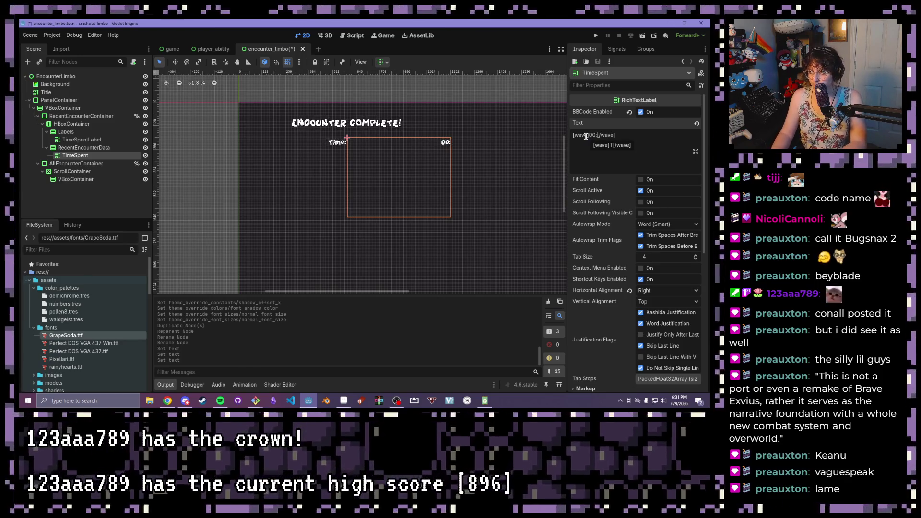
pyautogui.write('22')
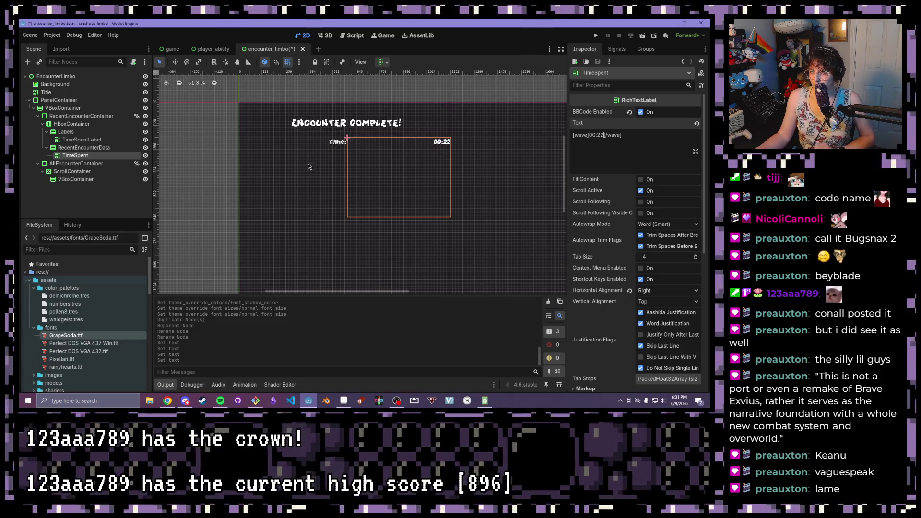
pyautogui.click(663, 291)
pyautogui.click(658, 301)
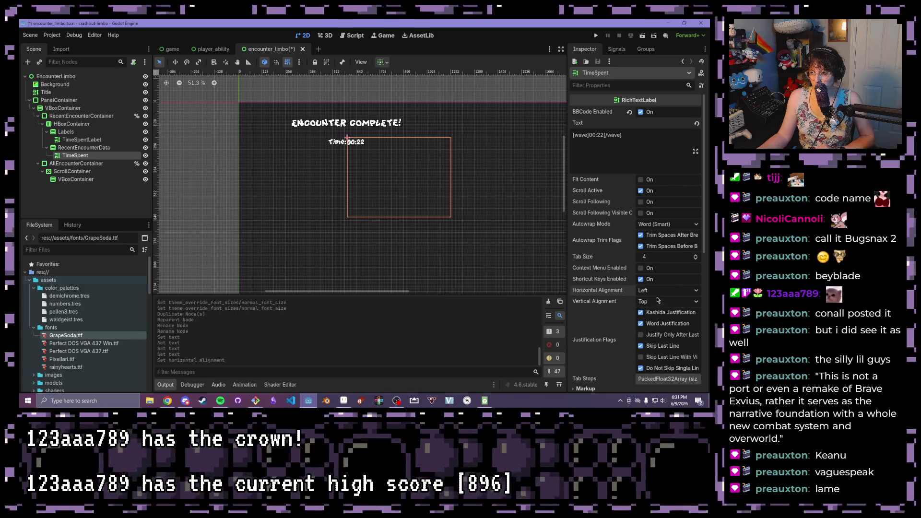
pyautogui.scroll(5, 348, 148)
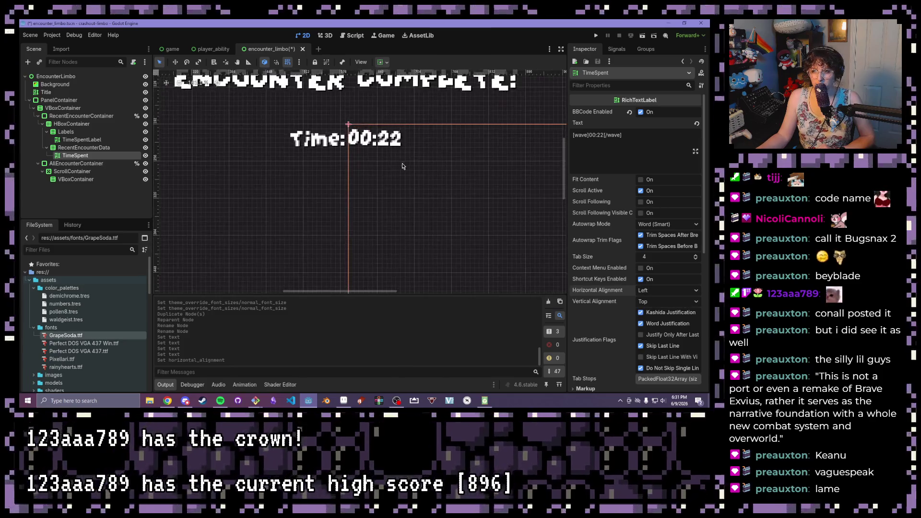
pyautogui.scroll(-6, 337, 147)
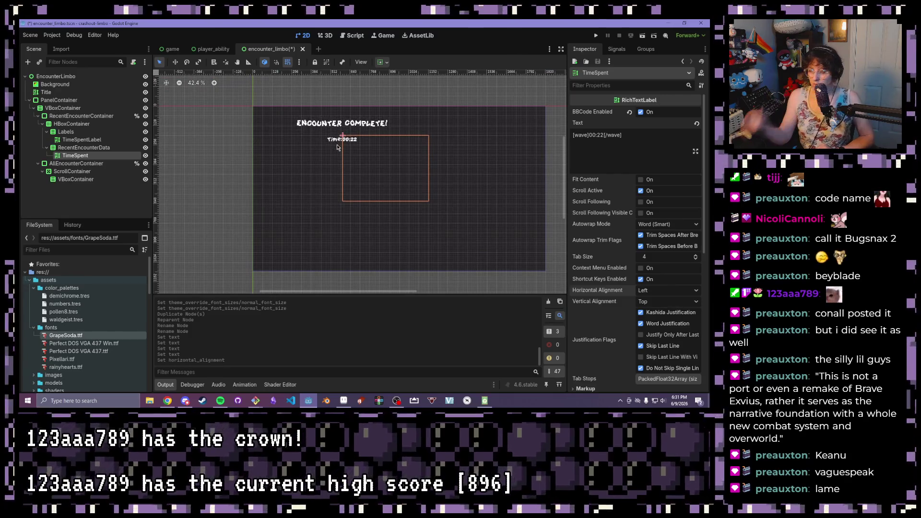
pyautogui.click(77, 132)
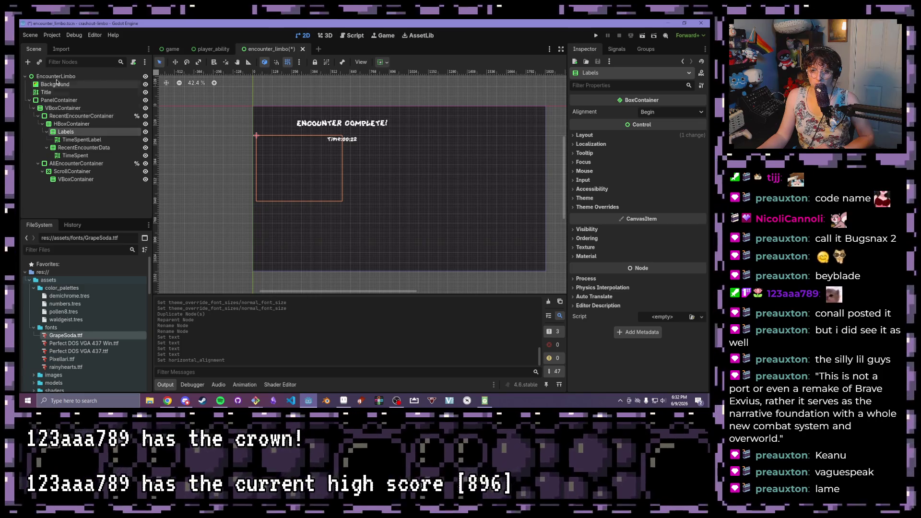
# Add a MarginContainer under Labels and move TimeSpentLabel into it
pyautogui.hotkey('ctrl', 'a')
pyautogui.doubleClick(233, 256)
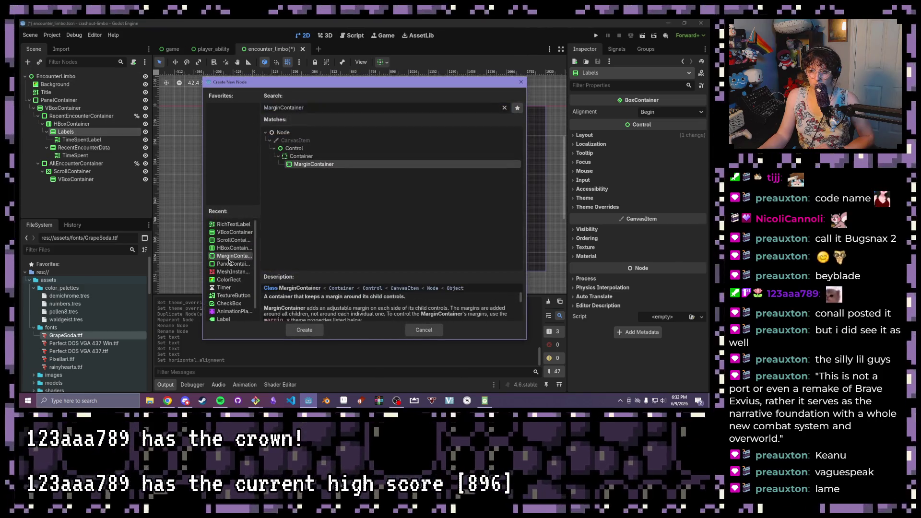
pyautogui.moveTo(79, 139); pyautogui.dragTo(75, 148)
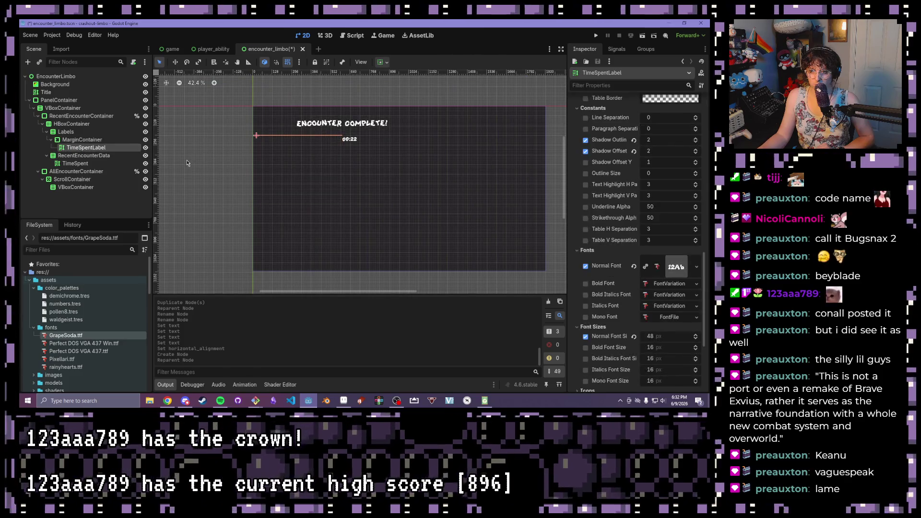
pyautogui.click(82, 140)
pyautogui.click(86, 147)
pyautogui.click(81, 140)
# Make the new MarginContainer fill both directions and expand vertically
pyautogui.click(385, 63)
pyautogui.click(425, 89)
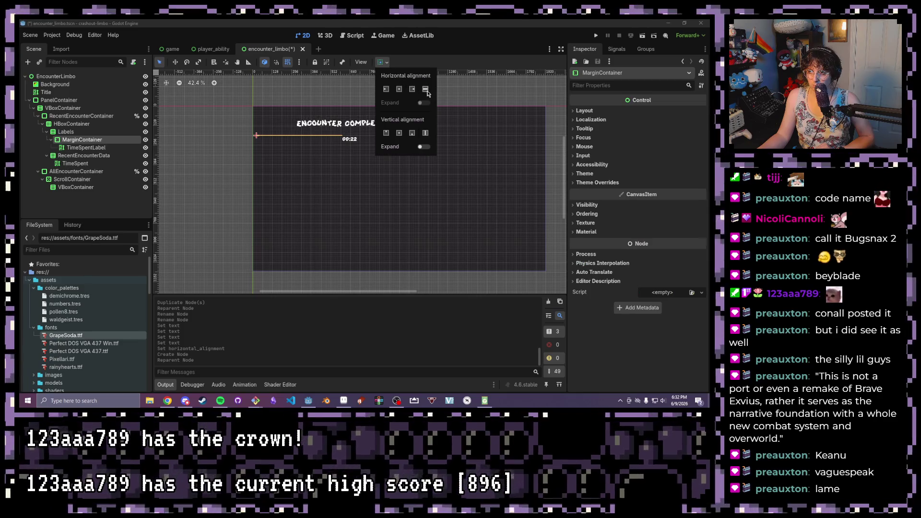
pyautogui.click(425, 133)
pyautogui.click(420, 147)
pyautogui.click(421, 147)
pyautogui.click(424, 148)
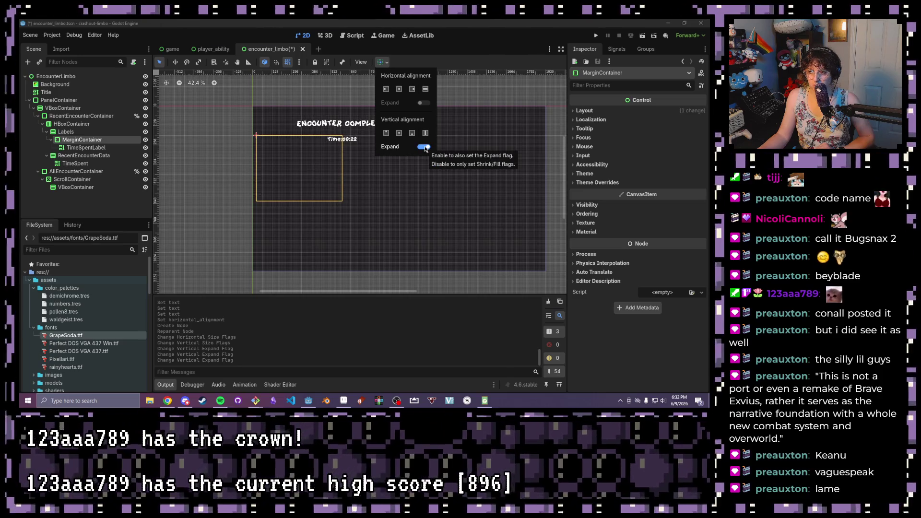
pyautogui.click(103, 147)
pyautogui.click(82, 140)
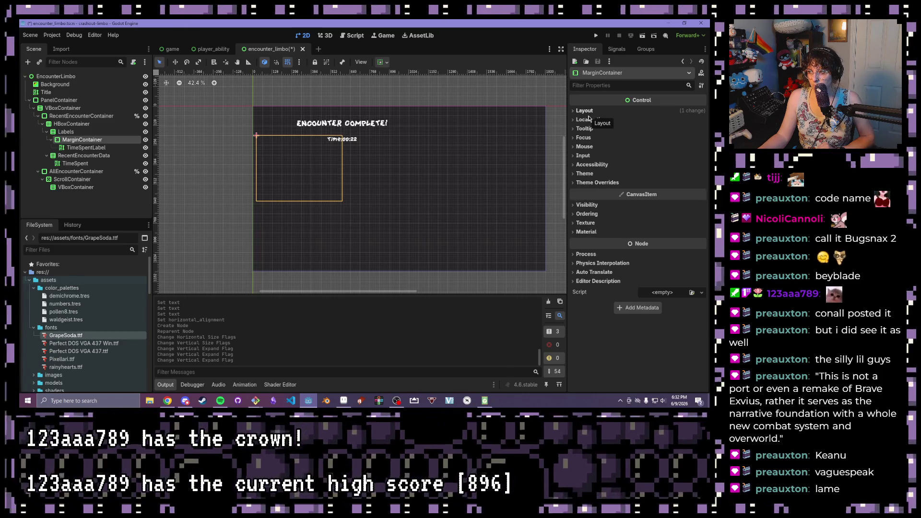
# Set the MarginContainer's Margin Right theme override to 24
pyautogui.click(594, 183)
pyautogui.click(597, 191)
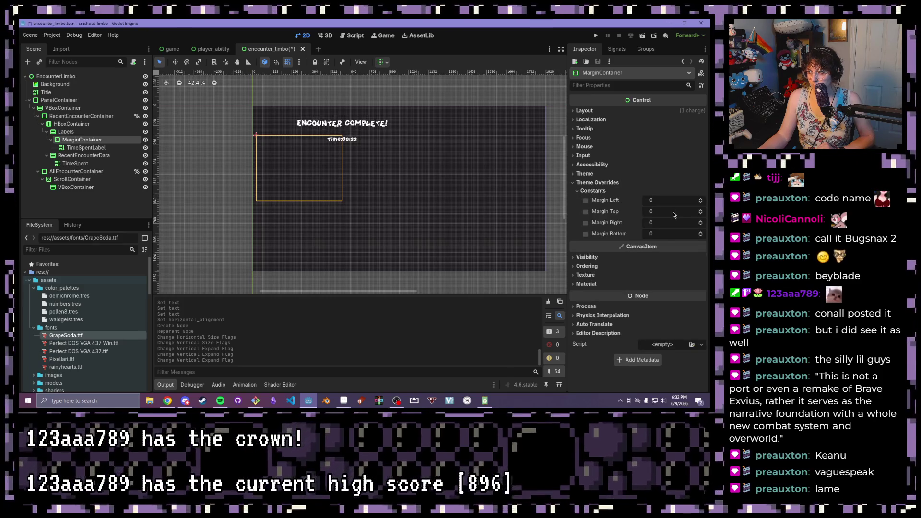
pyautogui.click(701, 222)
pyautogui.click(701, 222)
pyautogui.click(700, 222)
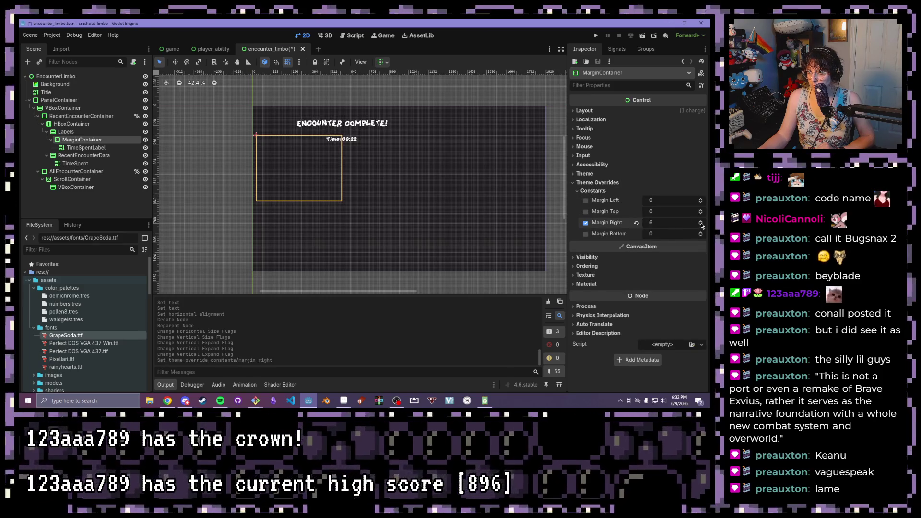
pyautogui.click(700, 222)
pyautogui.click(700, 222)
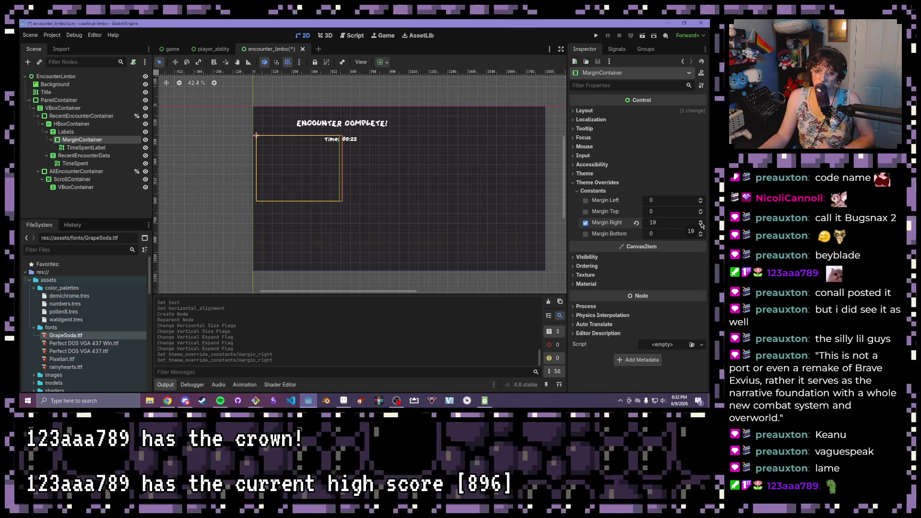
pyautogui.click(701, 223)
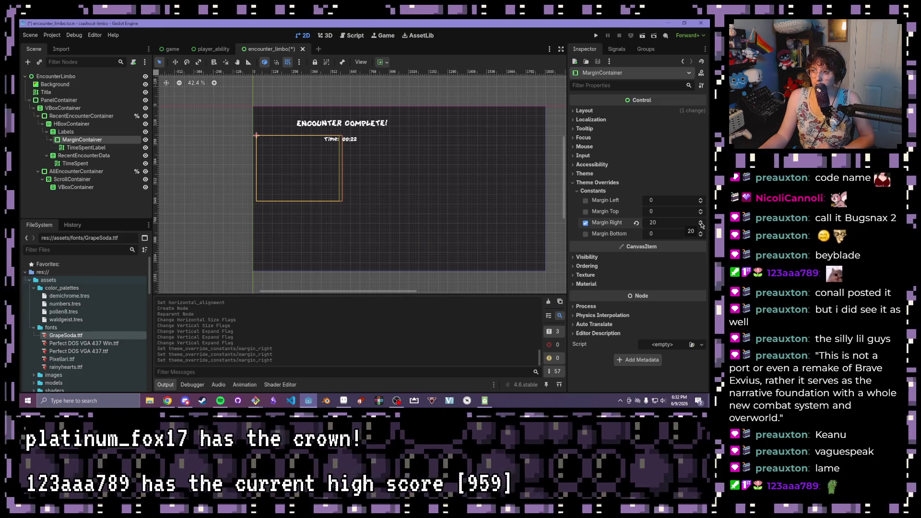
pyautogui.write('24')
pyautogui.press('Return')
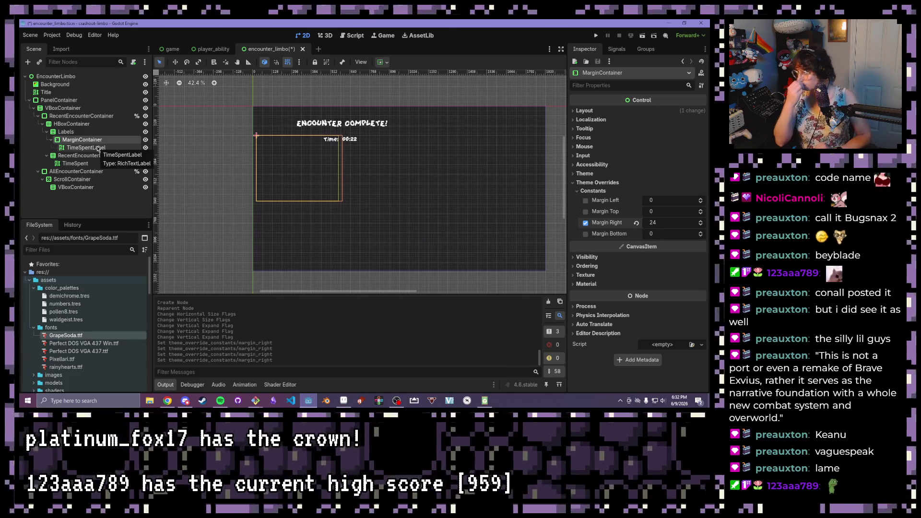
pyautogui.click(81, 157)
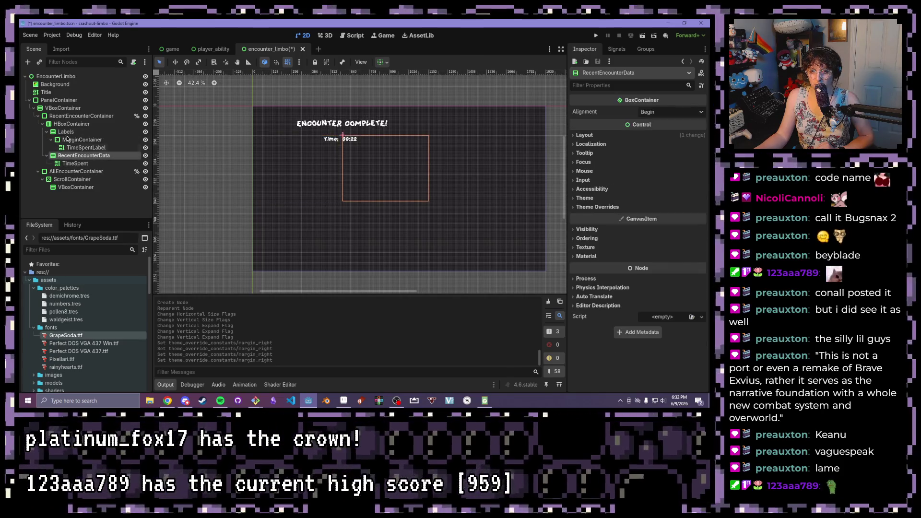
# Wrap TimeSpent in a new MarginContainer and make TimeSpent accessible as a unique name
pyautogui.click(27, 62)
pyautogui.press('Return')
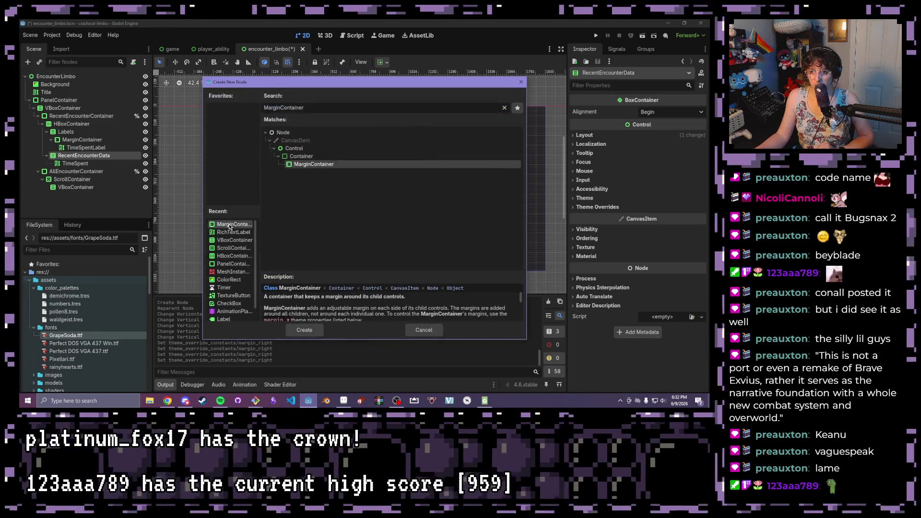
pyautogui.moveTo(79, 172); pyautogui.dragTo(81, 163)
pyautogui.click(86, 173)
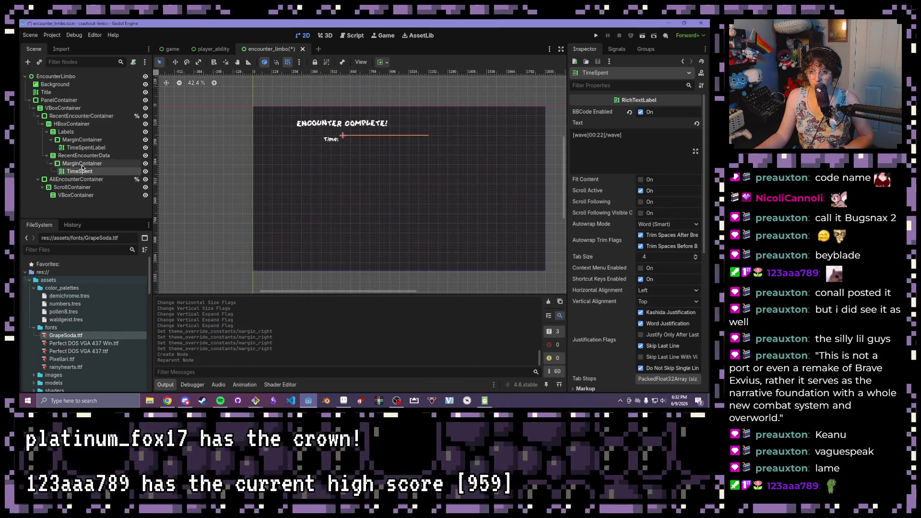
pyautogui.rightClick(87, 173)
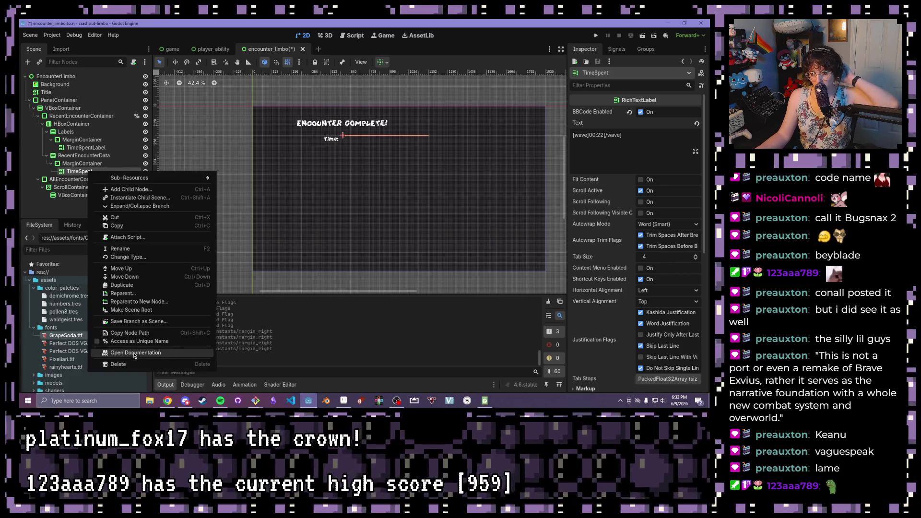
pyautogui.click(138, 341)
# Make TimeSpent's MarginContainer expand vertically
pyautogui.click(73, 164)
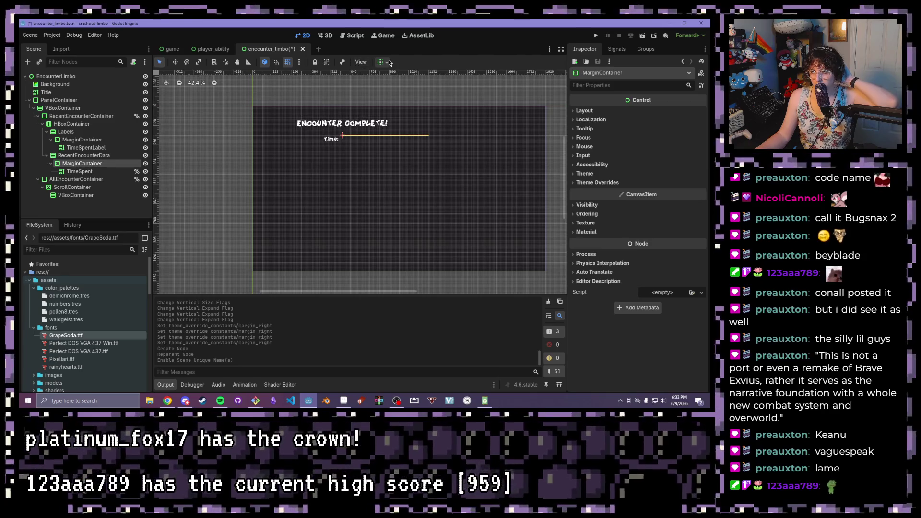
pyautogui.click(389, 62)
pyautogui.click(425, 148)
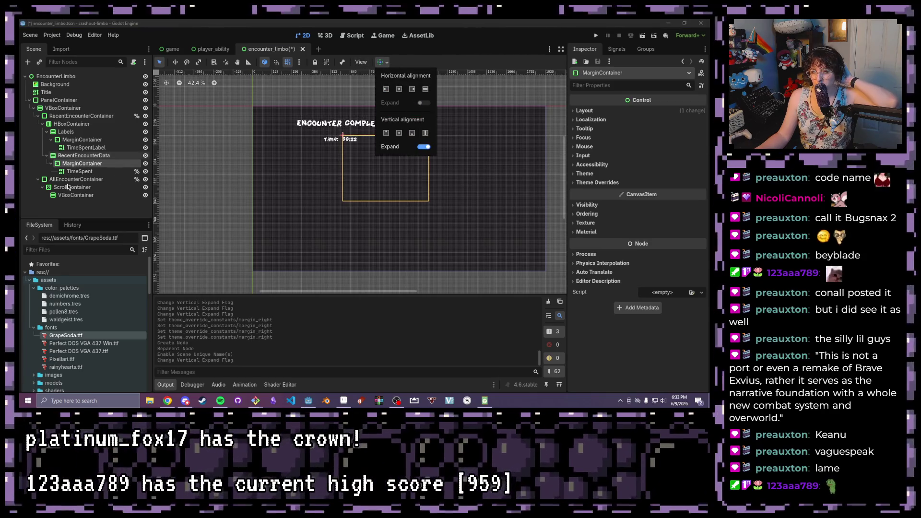
# Reduce the right margin of TimeSpentLabel's container to 12
pyautogui.click(77, 141)
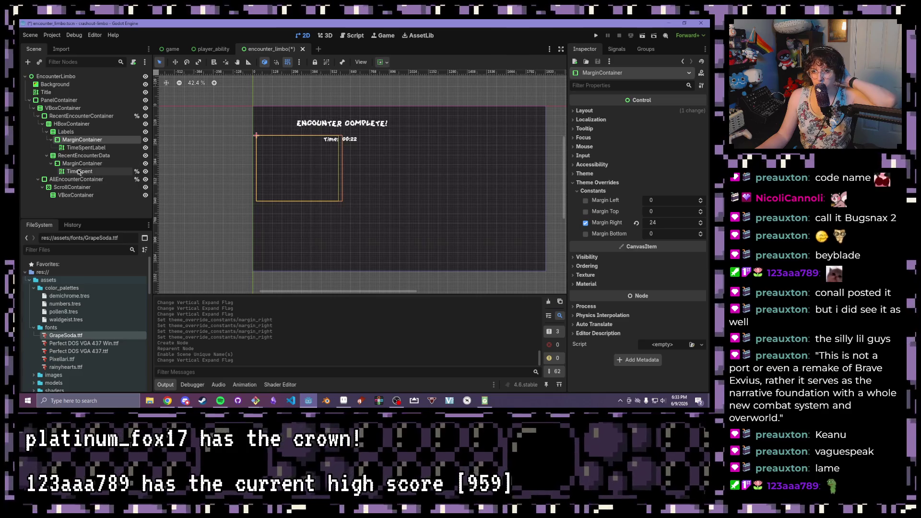
pyautogui.click(662, 223)
pyautogui.write('12')
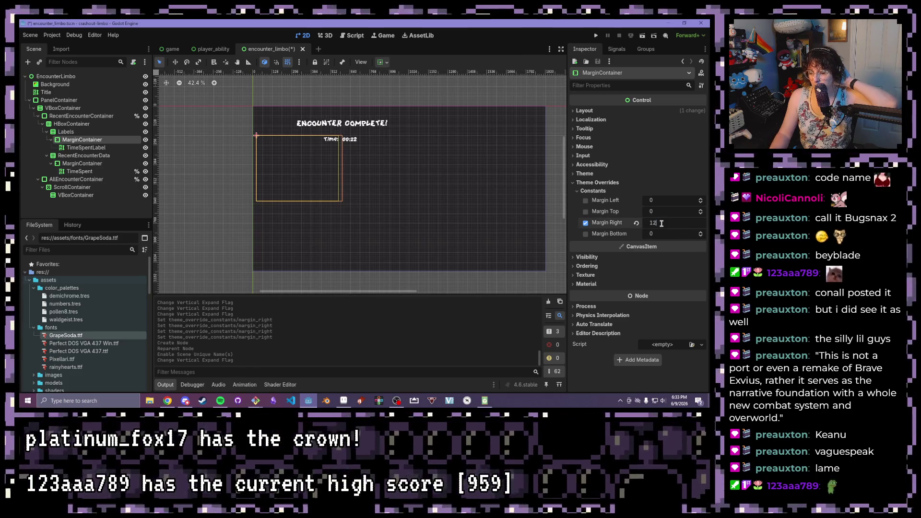
pyautogui.click(79, 172)
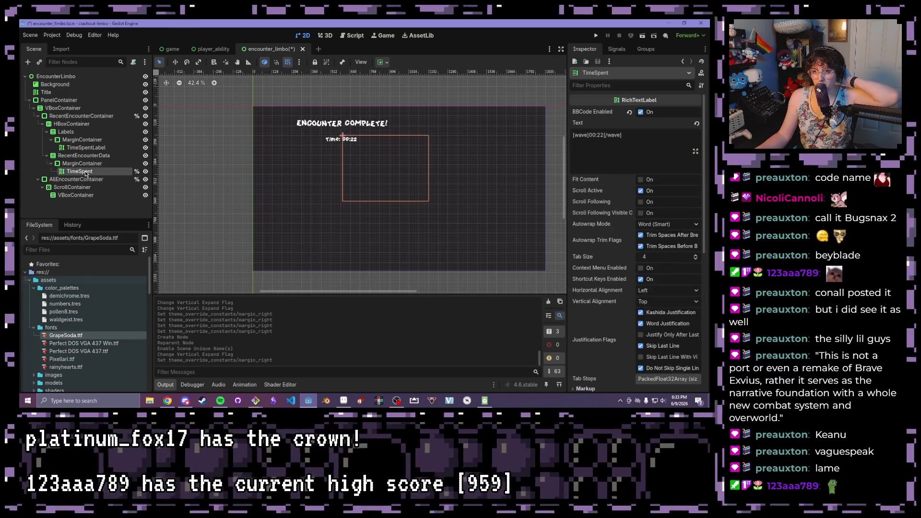
# Give TimeSpent's MarginContainer a left margin of 12
pyautogui.click(86, 164)
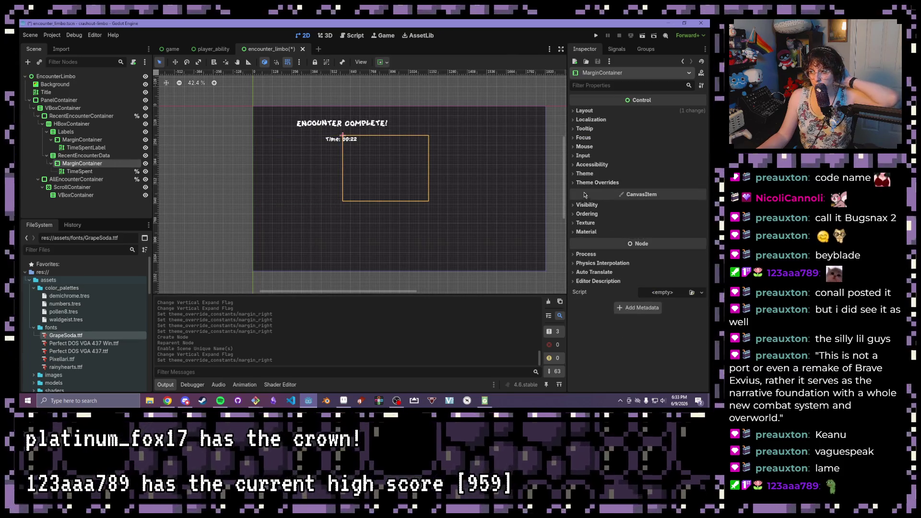
pyautogui.click(600, 183)
pyautogui.click(592, 191)
pyautogui.click(667, 200)
pyautogui.write('12')
pyautogui.press('Return')
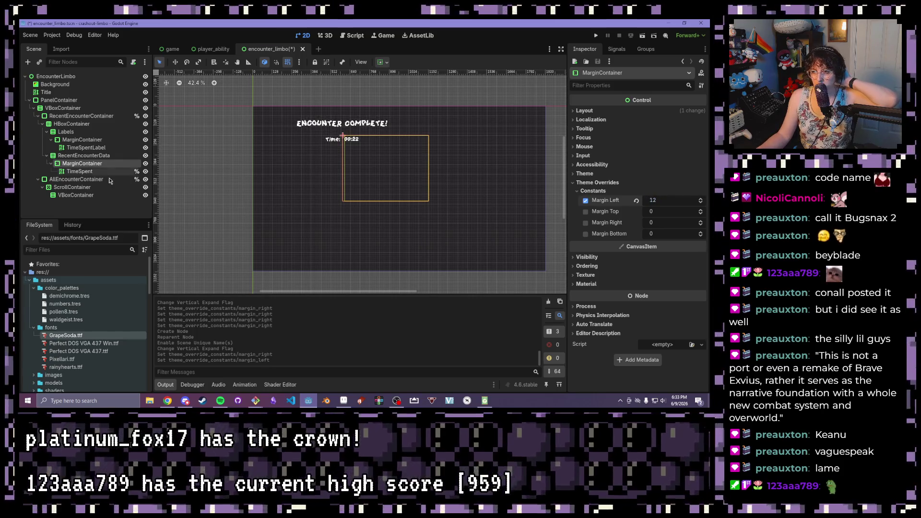
pyautogui.click(96, 211)
pyautogui.scroll(5, 346, 139)
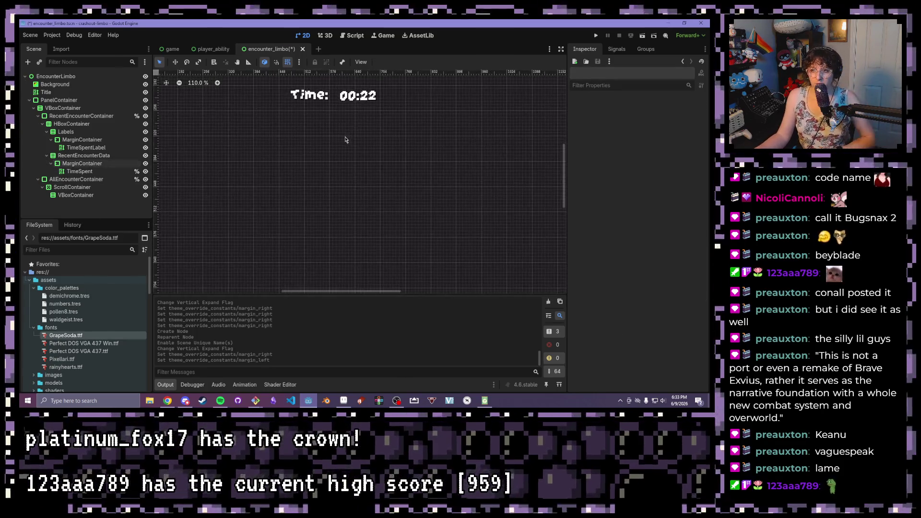
pyautogui.scroll(-4, 331, 130)
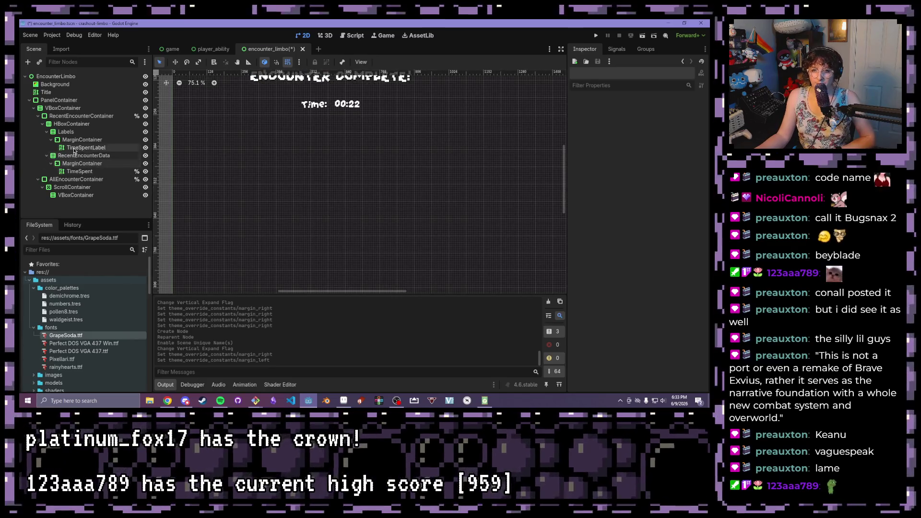
# Duplicate TimeSpentLabel as TimeSpentLabel2 and move their MarginContainer directly under HBoxContainer
pyautogui.click(85, 148)
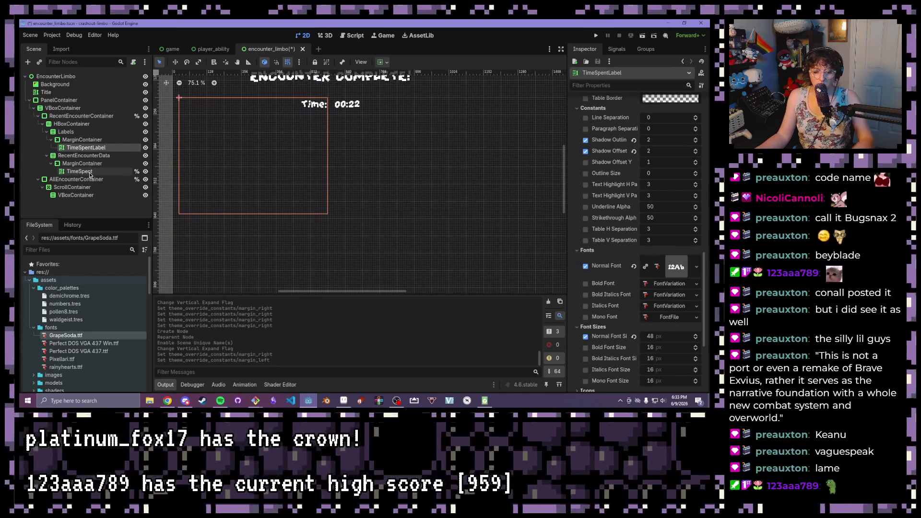
pyautogui.hotkey('ctrl', 'd')
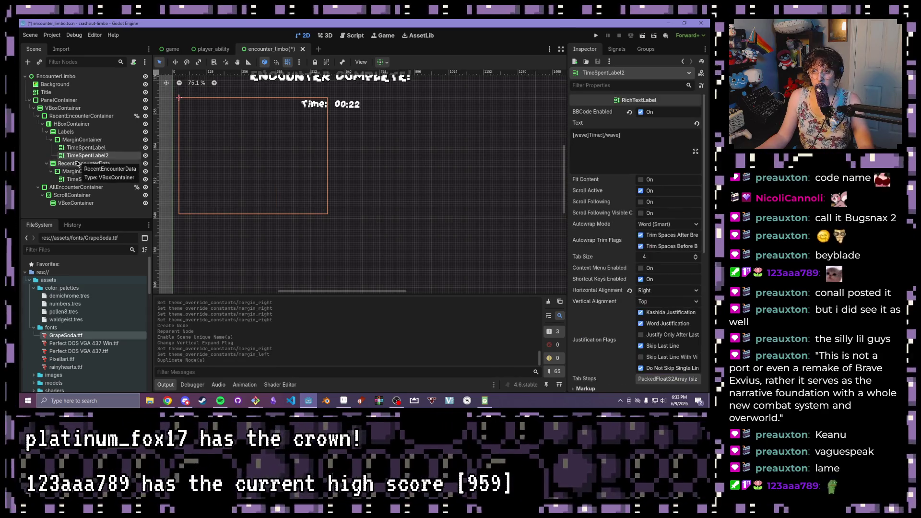
pyautogui.scroll(-2, 311, 129)
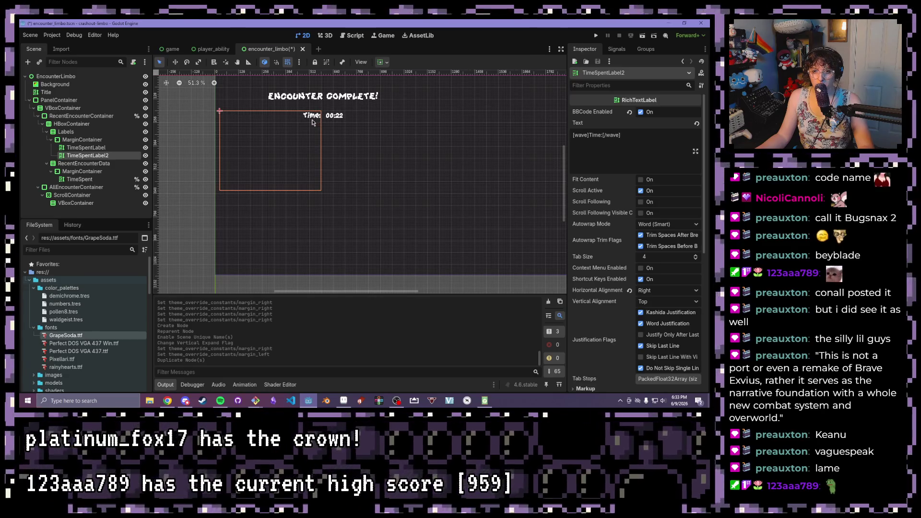
pyautogui.moveTo(91, 140)
pyautogui.mouseDown()
pyautogui.moveTo(76, 130)
pyautogui.moveTo(84, 152)
pyautogui.moveTo(105, 151)
pyautogui.mouseUp()
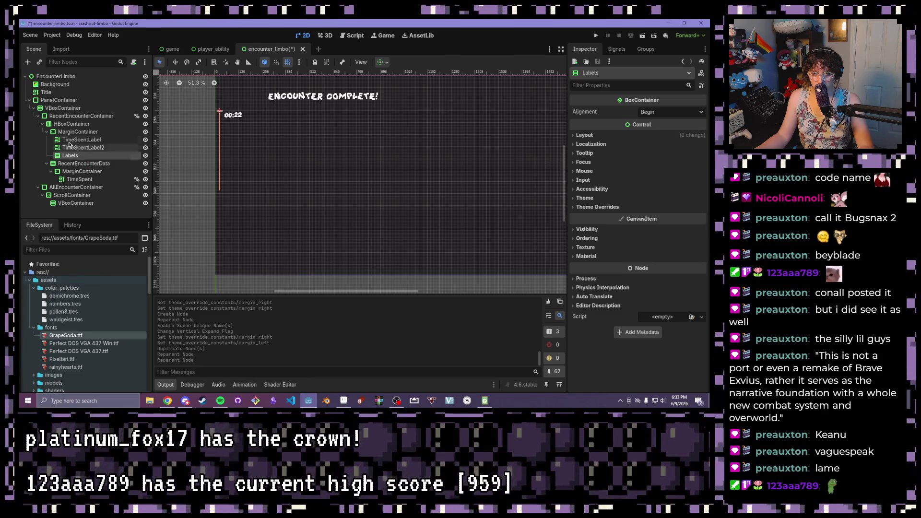
# Move both time labels into Labels and set Labels to fill vertically
pyautogui.click(68, 139)
pyautogui.keyDown('shift'); pyautogui.click(72, 147); pyautogui.keyUp('shift')
pyautogui.moveTo(72, 147); pyautogui.dragTo(75, 157)
pyautogui.click(70, 139)
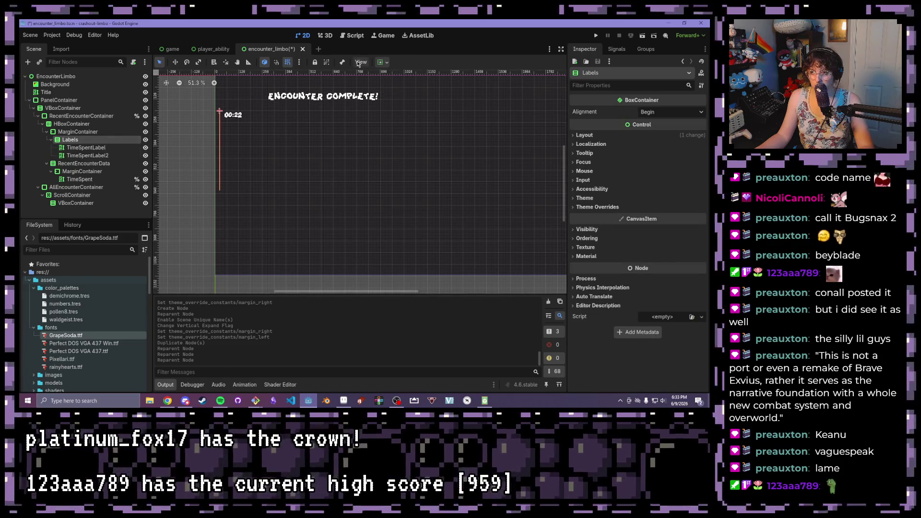
pyautogui.click(387, 63)
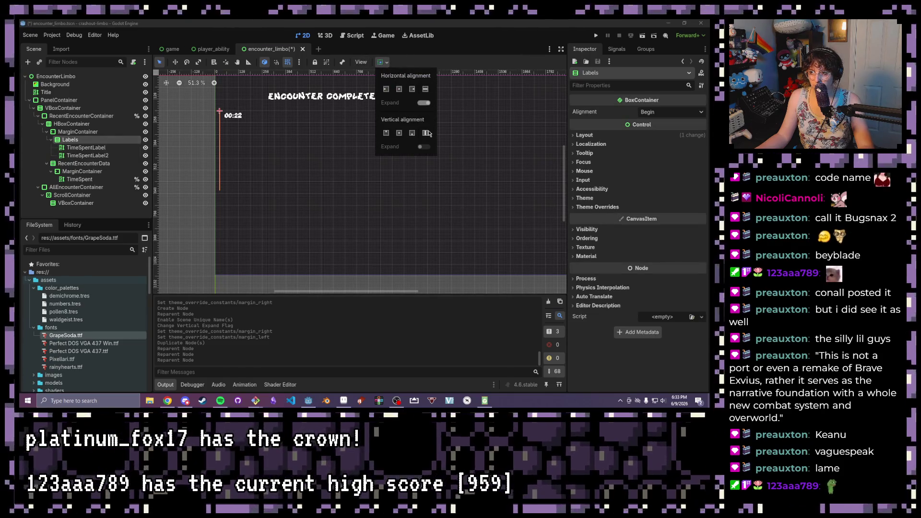
pyautogui.click(425, 133)
pyautogui.click(425, 133)
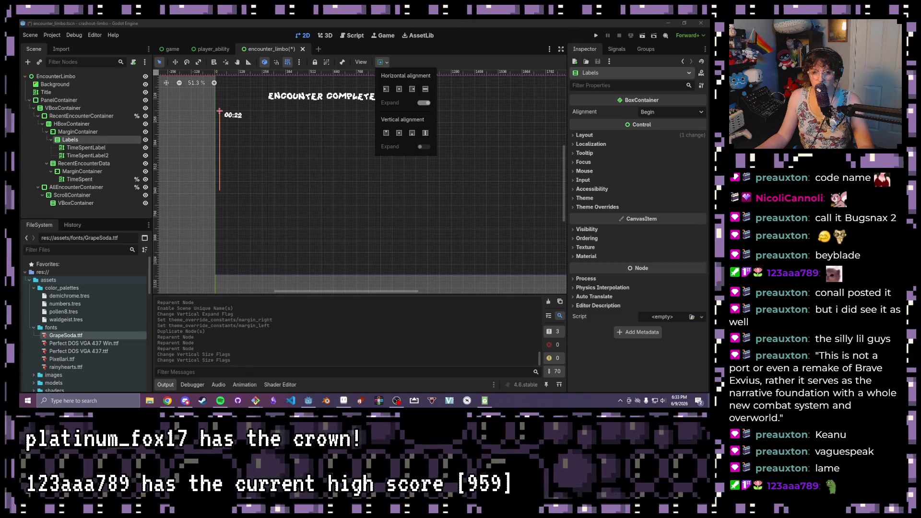
# Turn on horizontal Expand for the MarginContainer around the time labels
pyautogui.click(84, 135)
pyautogui.click(96, 131)
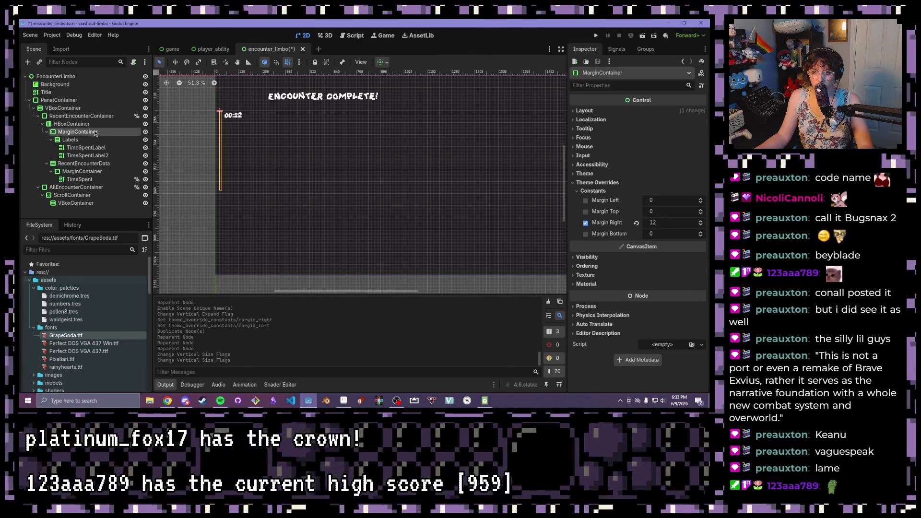
pyautogui.click(382, 62)
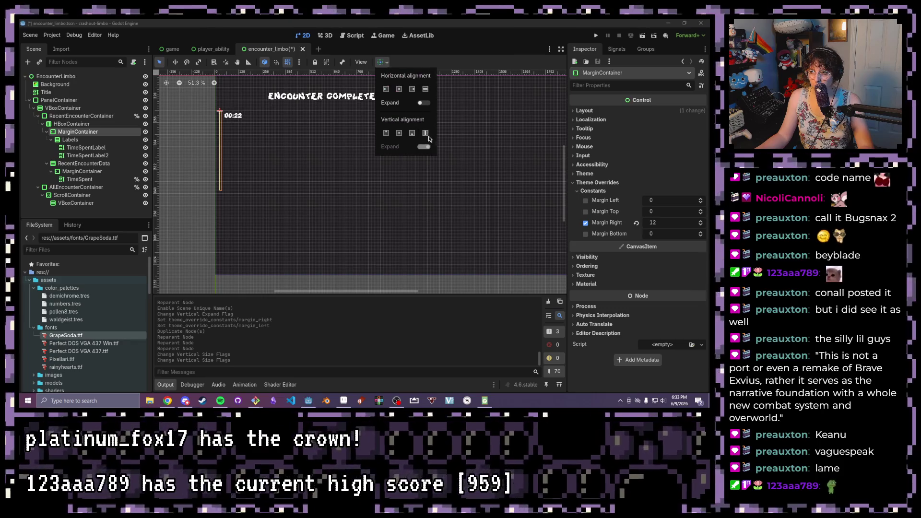
pyautogui.click(421, 103)
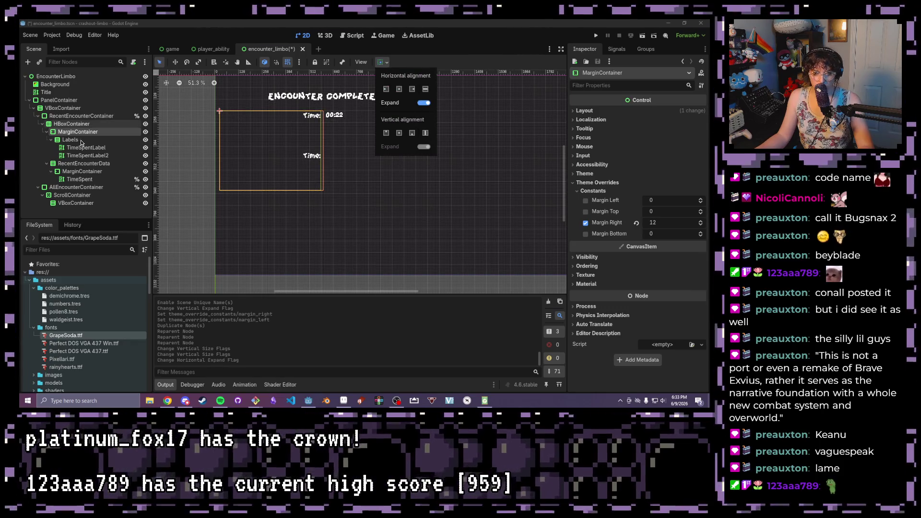
pyautogui.click(79, 143)
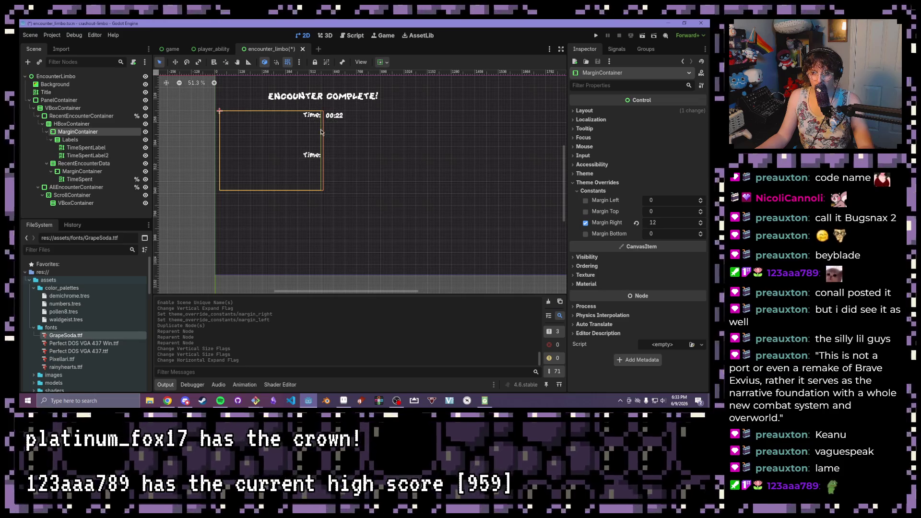
# Inspect the Labels, HBoxContainer and RecentEncounterData nodes in the Scene tree
pyautogui.click(51, 139)
pyautogui.click(51, 140)
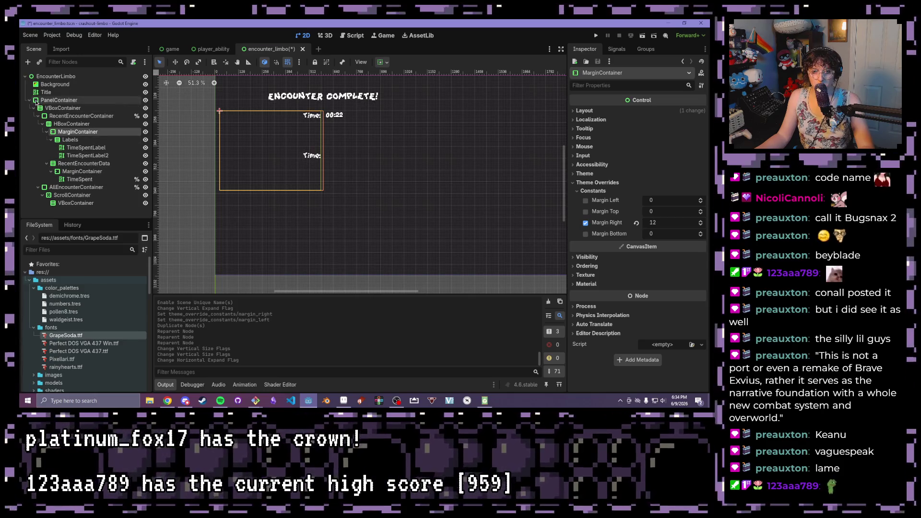
pyautogui.click(51, 124)
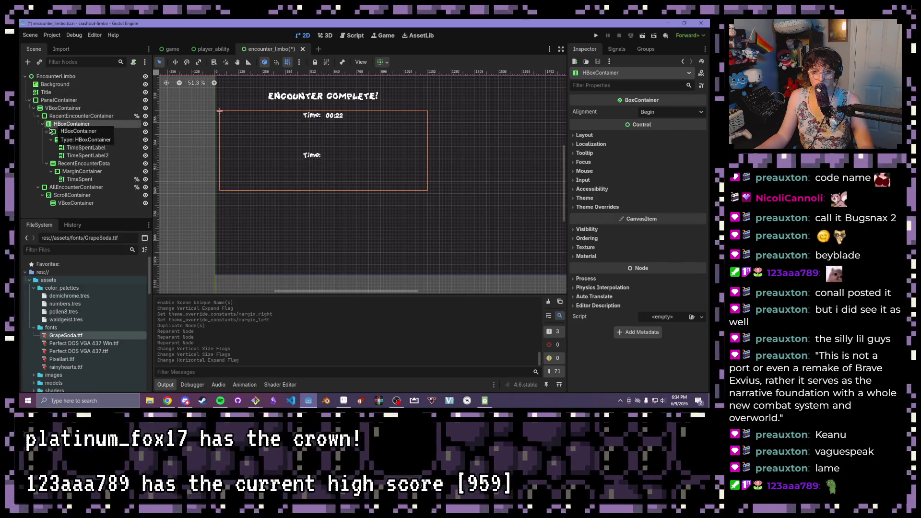
pyautogui.click(79, 165)
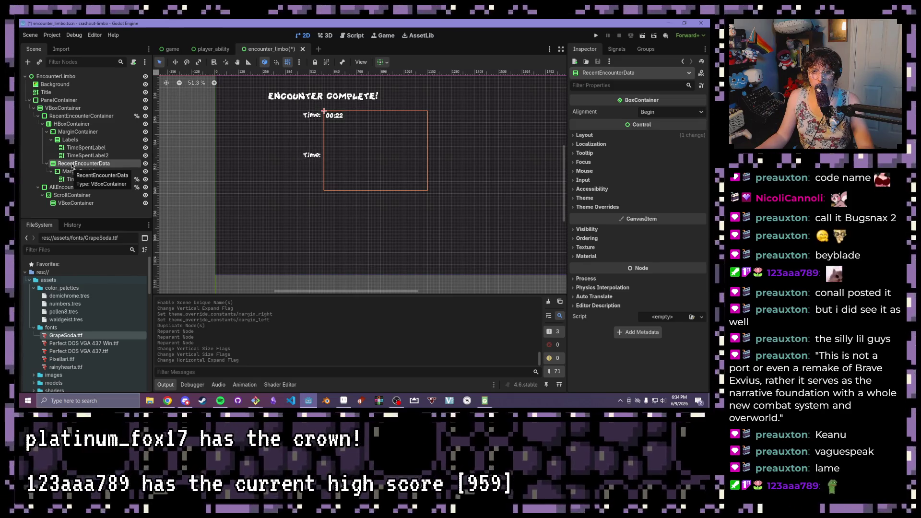
# Add a new MarginContainer child under HBoxContainer
pyautogui.rightClick(71, 165)
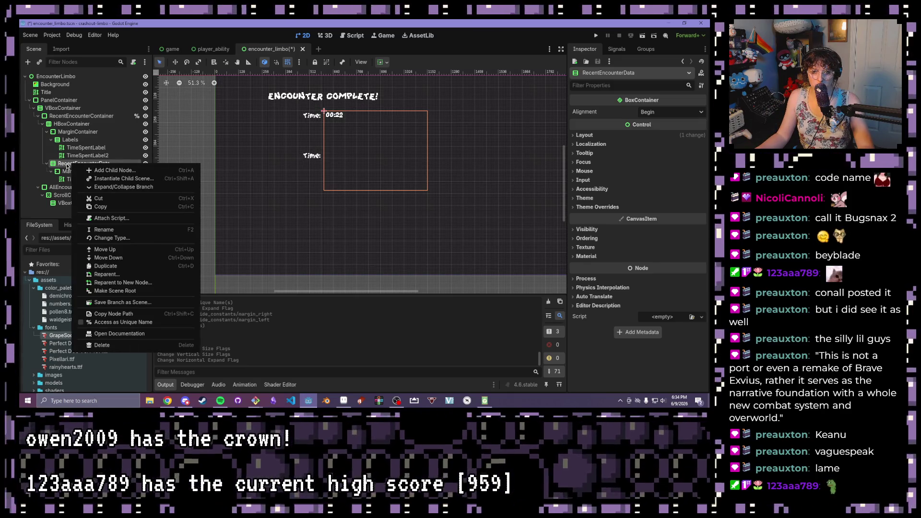
pyautogui.press('Escape')
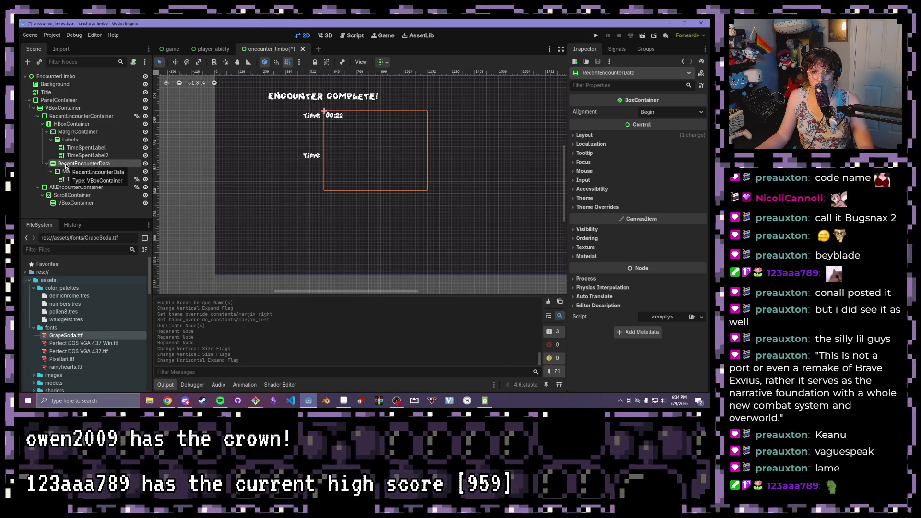
pyautogui.click(72, 124)
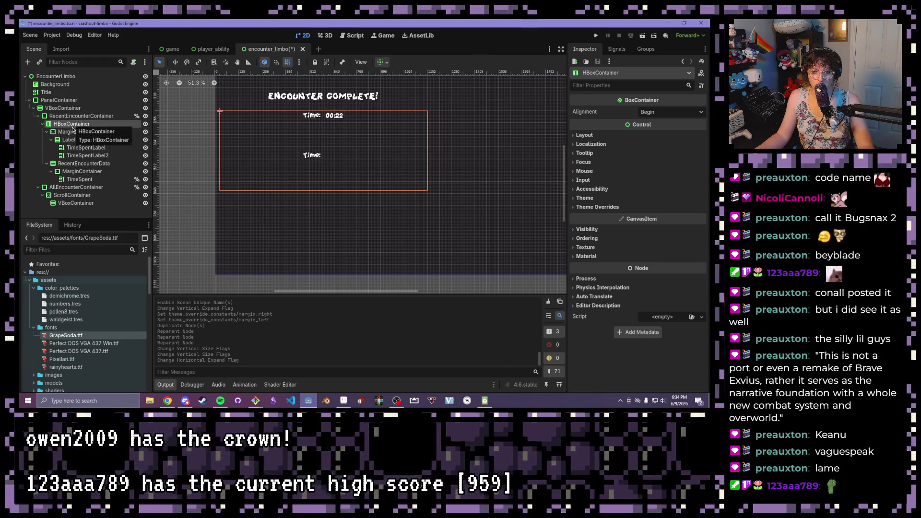
pyautogui.click(64, 132)
pyautogui.rightClick(77, 124)
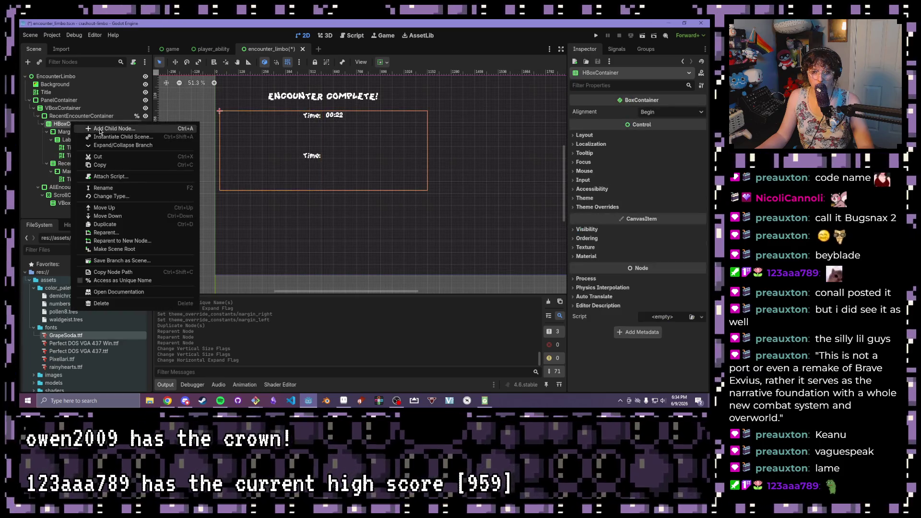
pyautogui.click(97, 130)
pyautogui.press('Return')
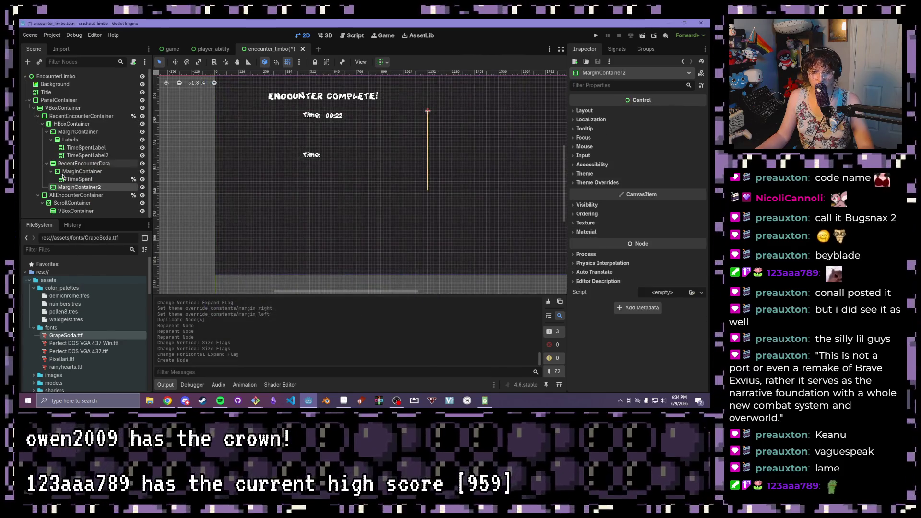
# Move RecentEncounterData into MarginContainer2 and make MarginContainer2 expand horizontally
pyautogui.moveTo(72, 164); pyautogui.dragTo(81, 189)
pyautogui.click(75, 164)
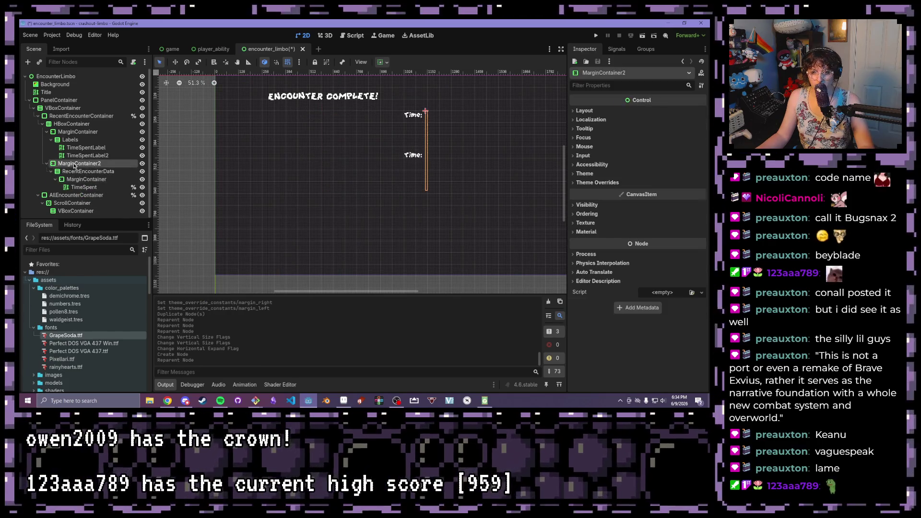
pyautogui.click(386, 64)
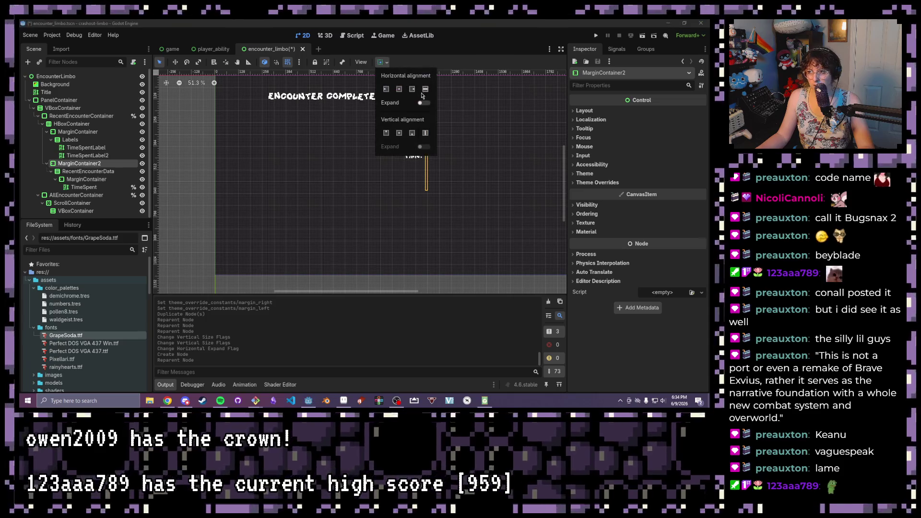
pyautogui.click(424, 103)
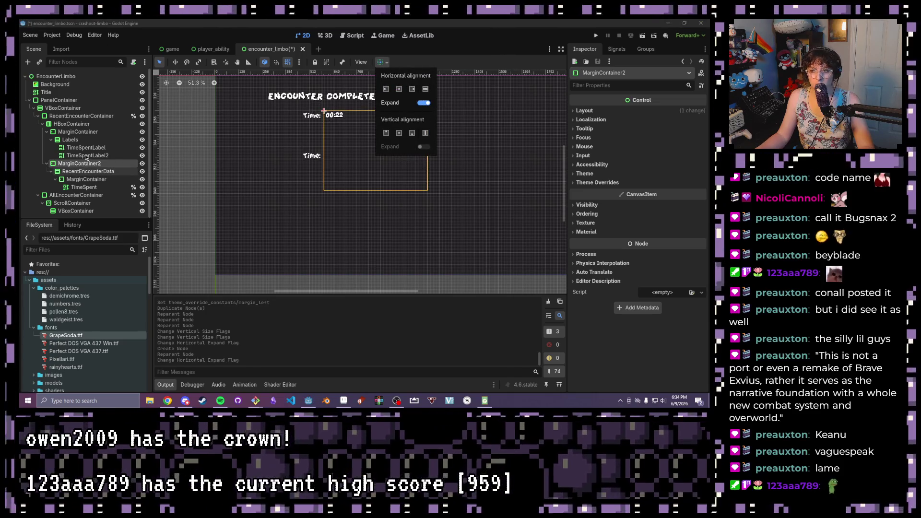
pyautogui.click(91, 160)
# Undo an accidental MarginContainer2 duplicate and clear the Output log
pyautogui.hotkey('ctrl', 'd')
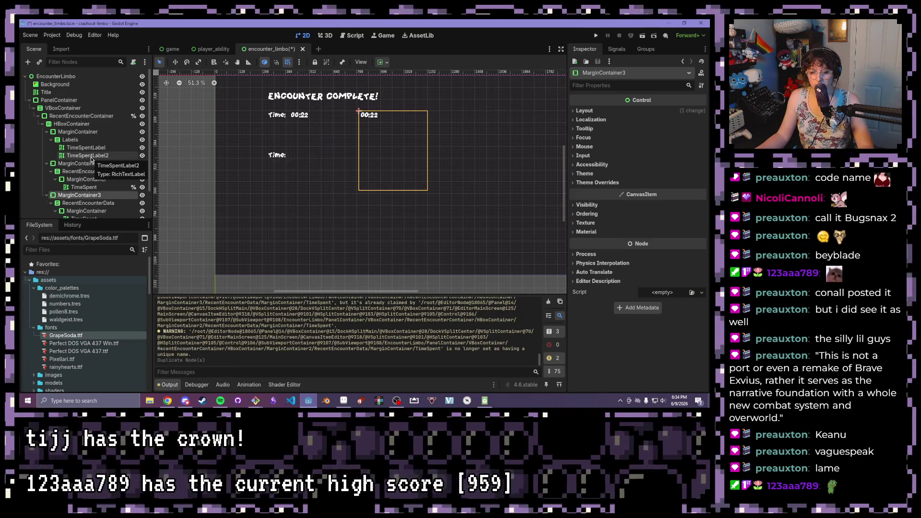
pyautogui.hotkey('ctrl', 'z')
pyautogui.click(90, 157)
pyautogui.scroll(3, 277, 307)
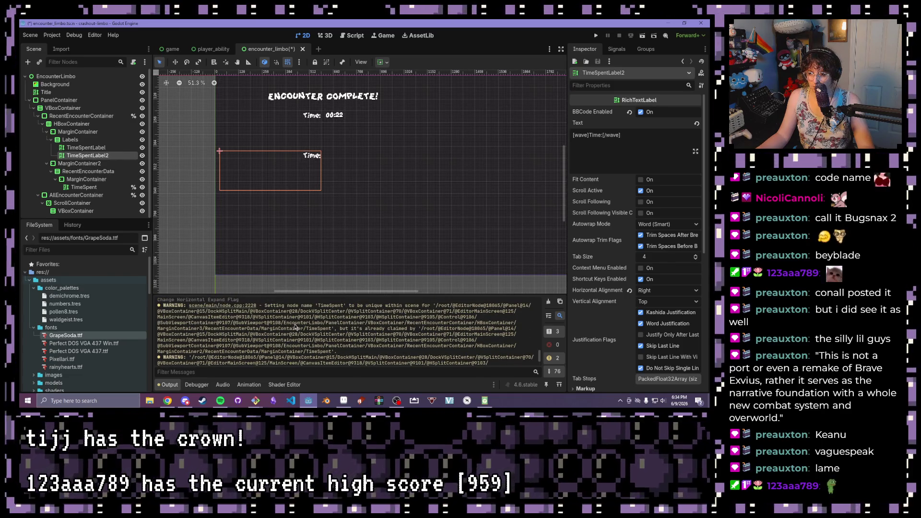
pyautogui.scroll(1, 372, 331)
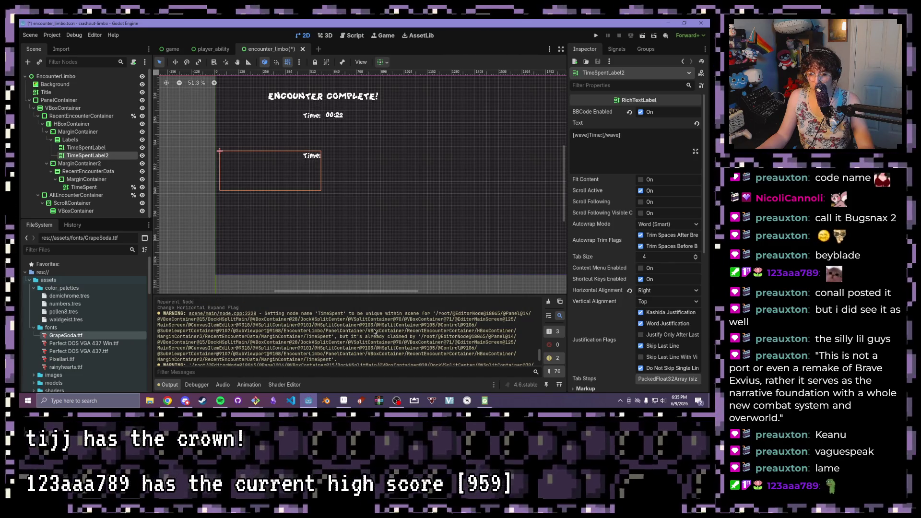
pyautogui.scroll(-1, 375, 331)
pyautogui.hotkey('ctrl', 'z')
pyautogui.click(548, 303)
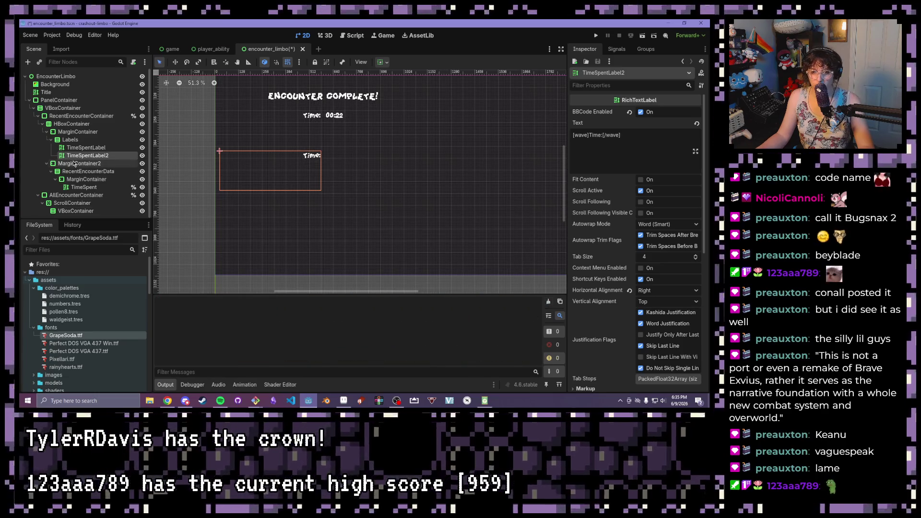
pyautogui.hotkey('ctrl', 'd')
pyautogui.hotkey('ctrl', 'd')
pyautogui.hotkey('ctrl', 'd')
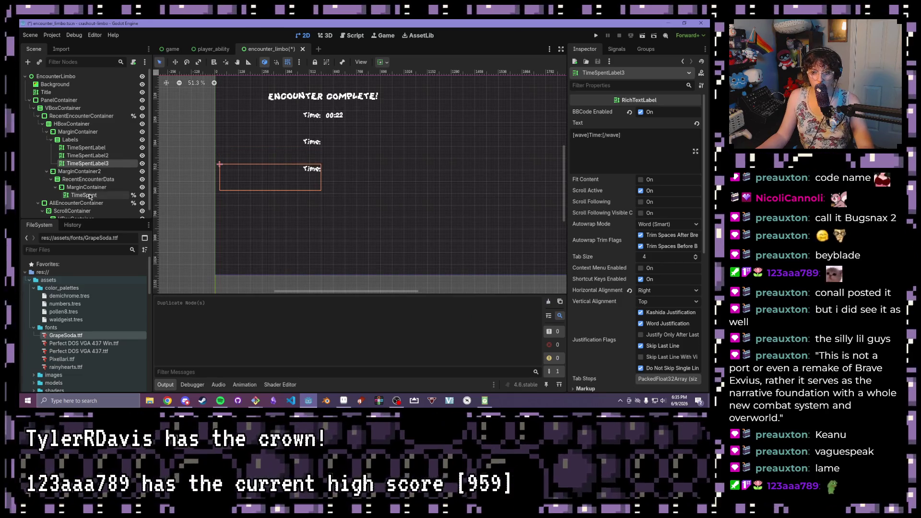
pyautogui.hotkey('ctrl', 'd')
pyautogui.hotkey('ctrl', 'd')
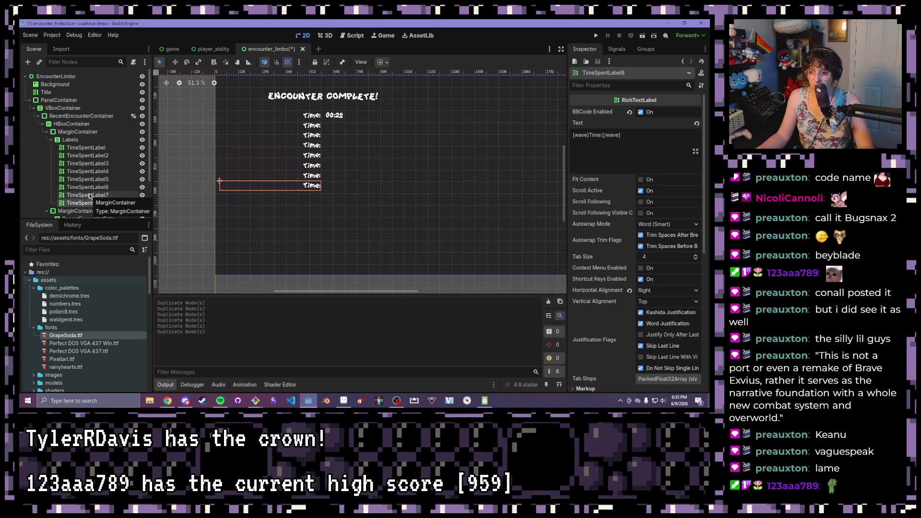
pyautogui.hotkey('ctrl', 'd')
pyautogui.hotkey('ctrl', 'd')
pyautogui.hotkey('ctrl', 'd')
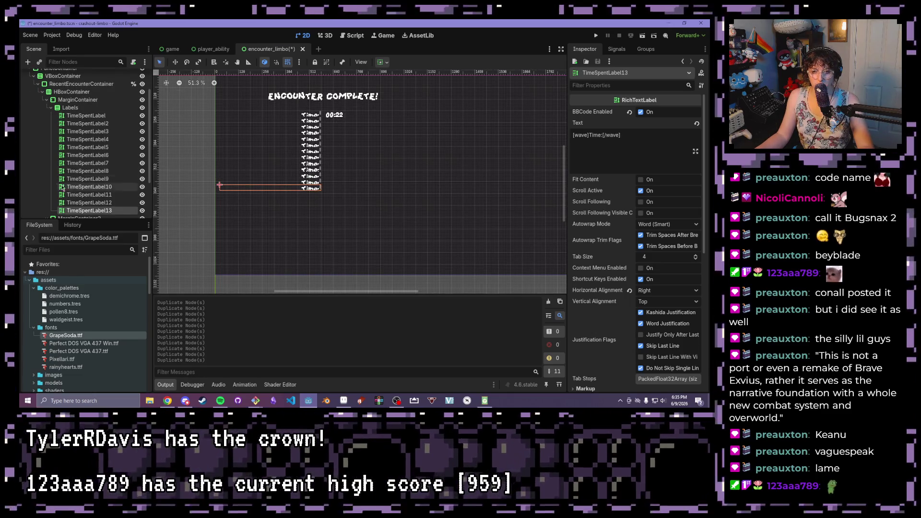
pyautogui.click(85, 131)
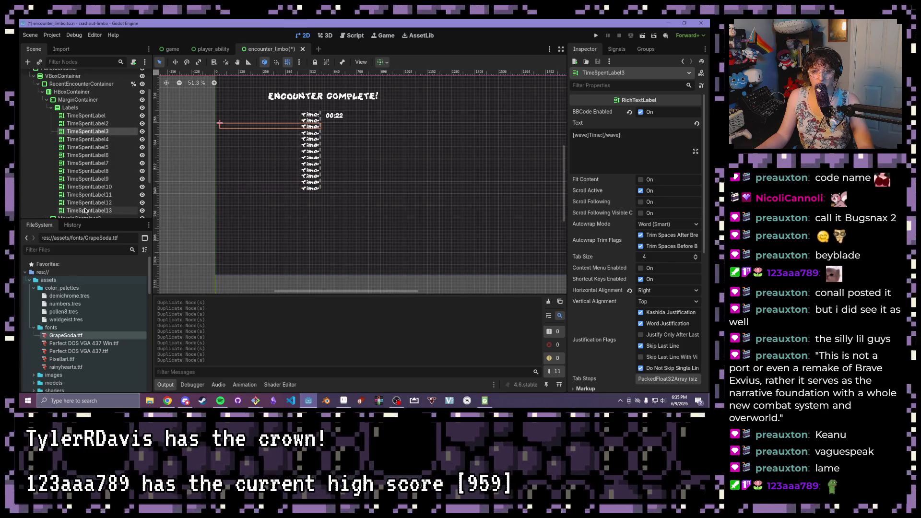
pyautogui.keyDown('shift'); pyautogui.click(84, 211); pyautogui.keyUp('shift')
pyautogui.press('Delete')
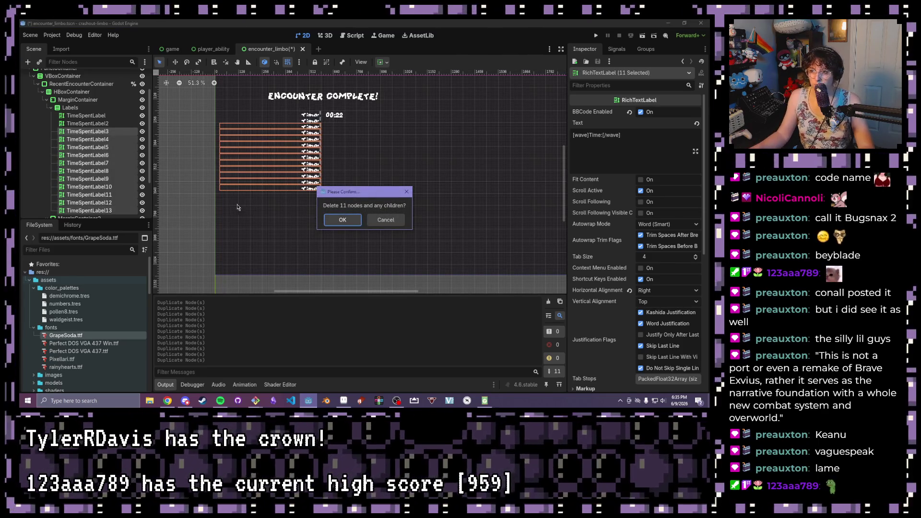
pyautogui.click(342, 219)
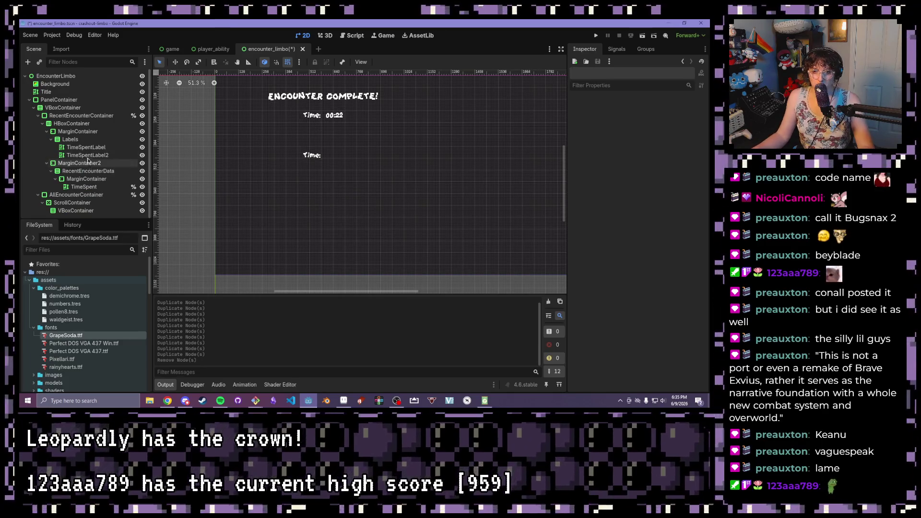
pyautogui.click(89, 156)
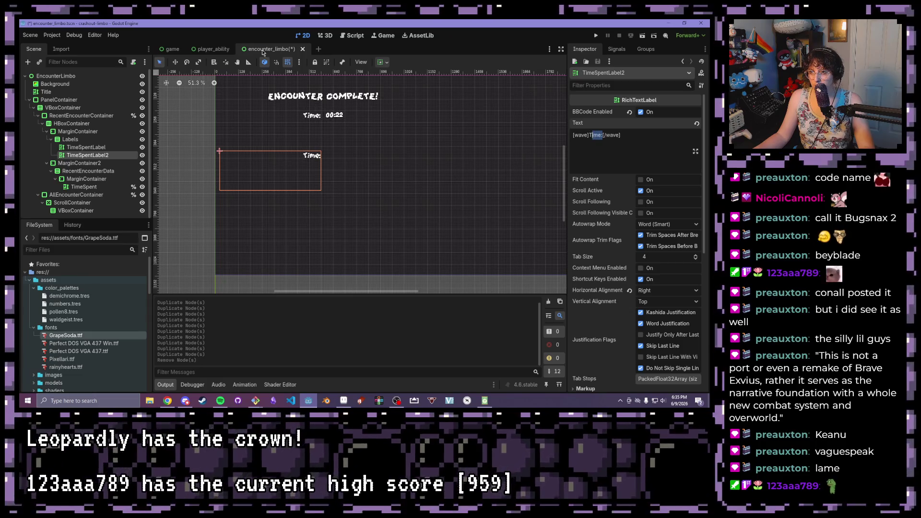
# Rename TimeSpentLabel2 to SummationsLabel
pyautogui.scroll(-4, 30, 331)
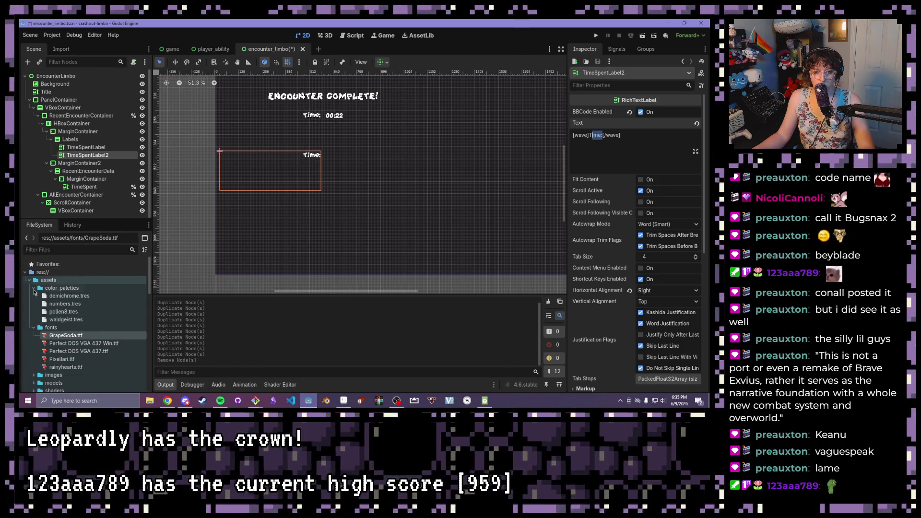
pyautogui.doubleClick(55, 352)
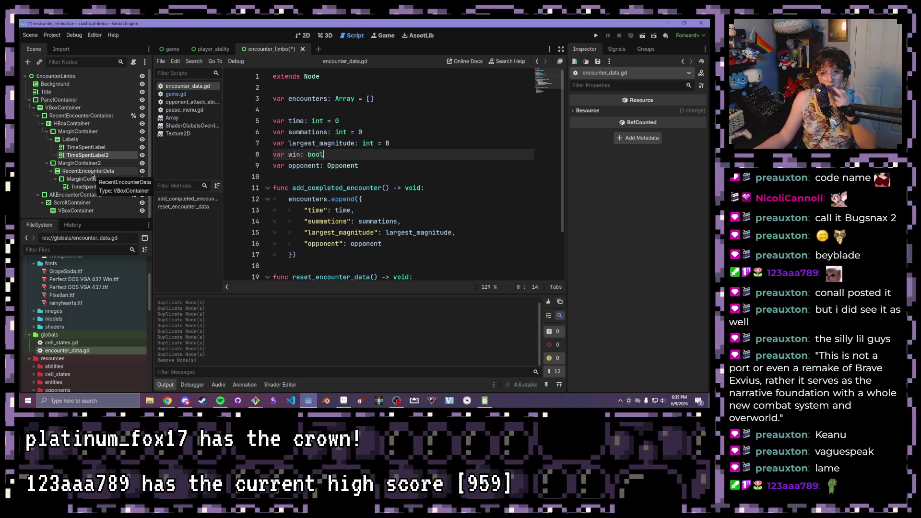
pyautogui.click(84, 186)
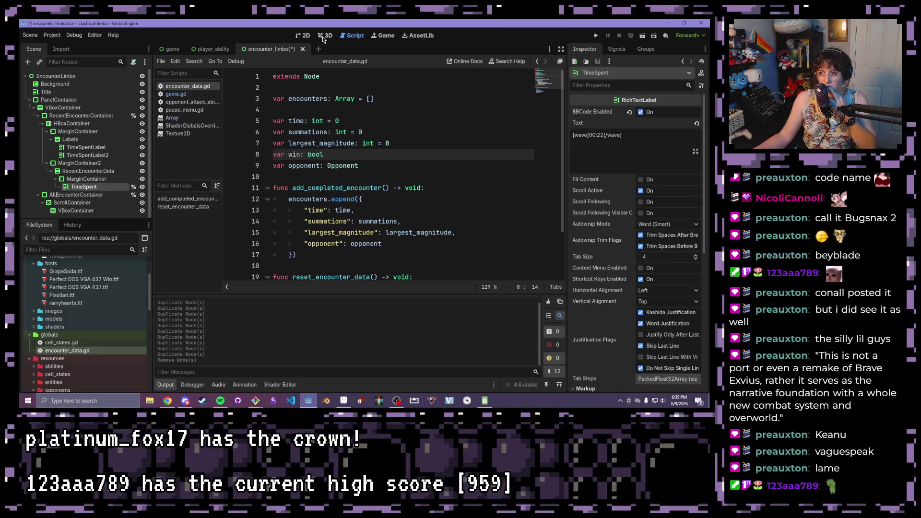
pyautogui.click(91, 156)
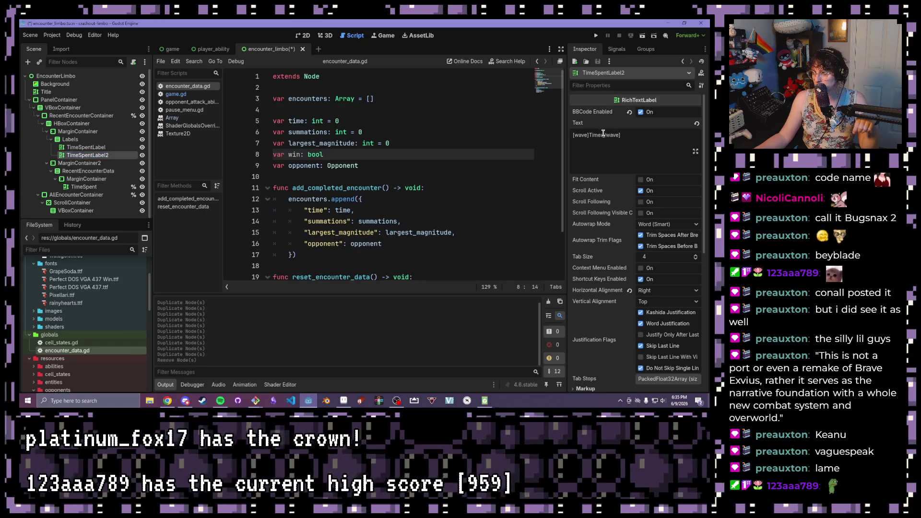
pyautogui.click(81, 154)
pyautogui.write('S')
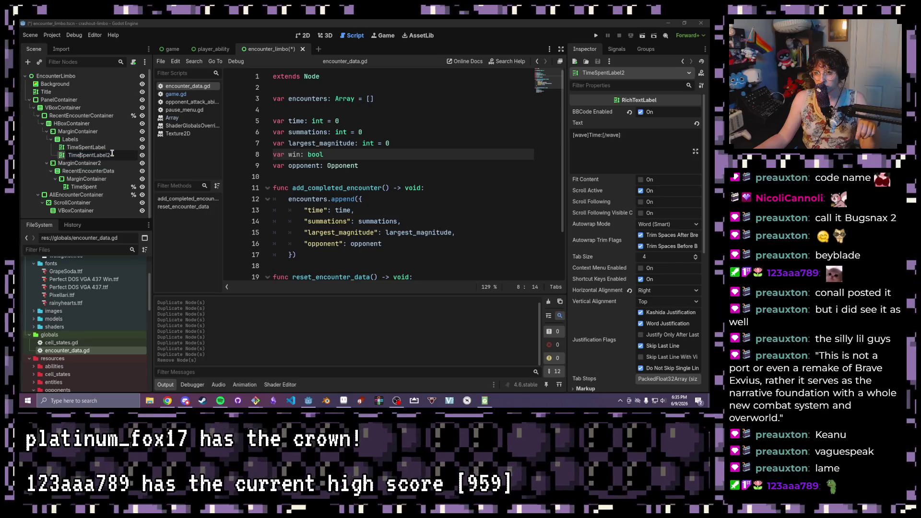
pyautogui.write('umm')
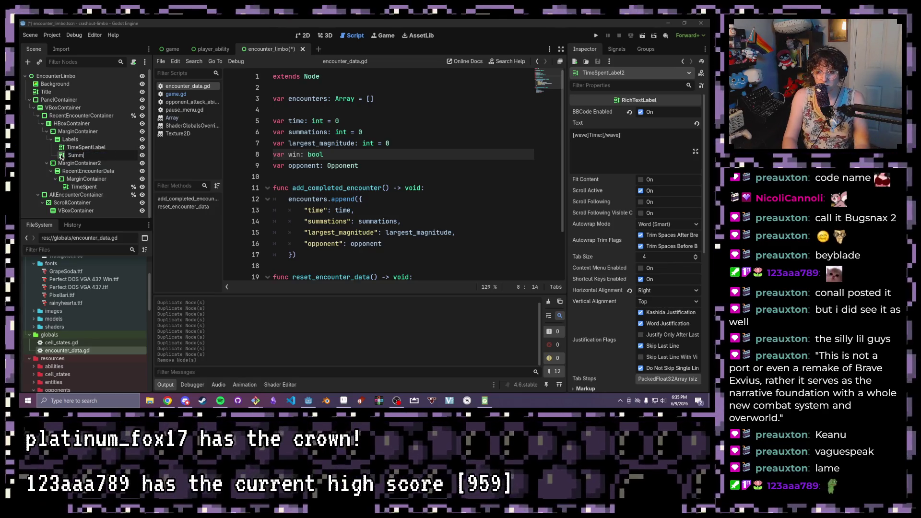
pyautogui.write('arionsLab')
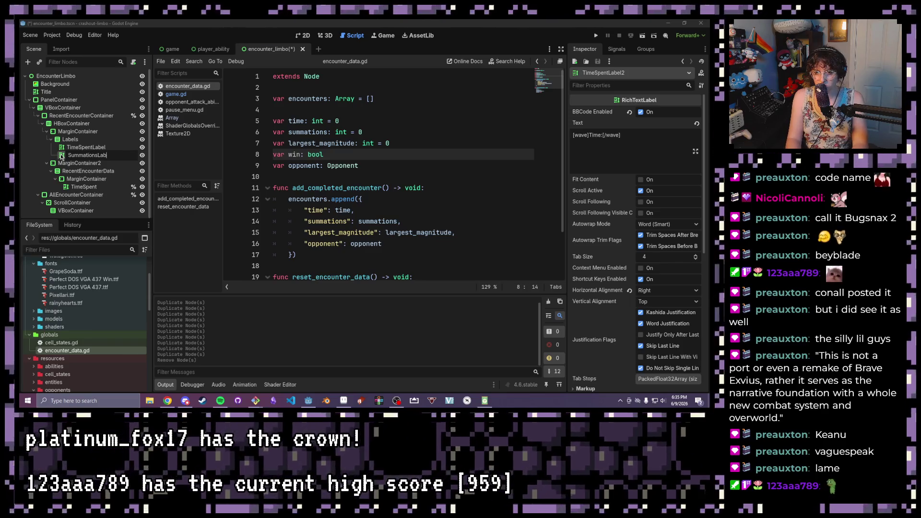
pyautogui.write('el')
pyautogui.press('Return')
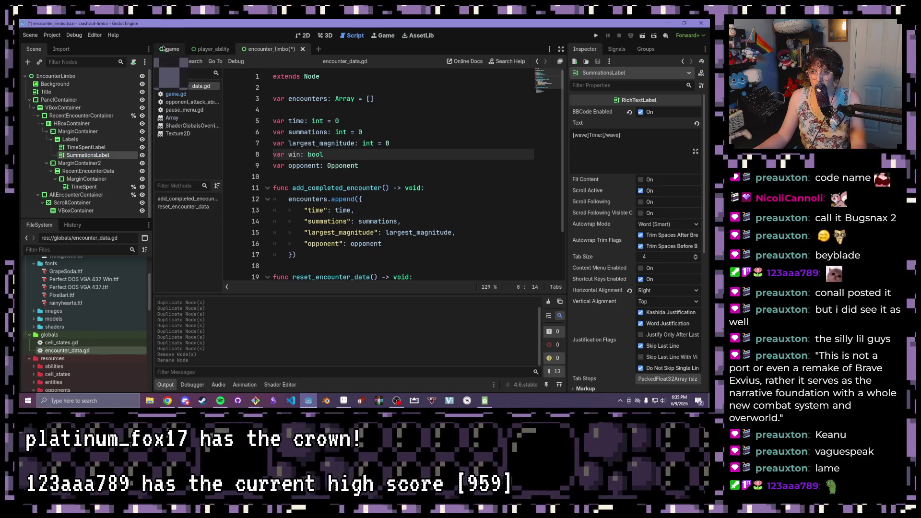
# Back in the encounter_limbo scene, change the label's text to 'Summations:'
pyautogui.click(207, 51)
pyautogui.click(271, 49)
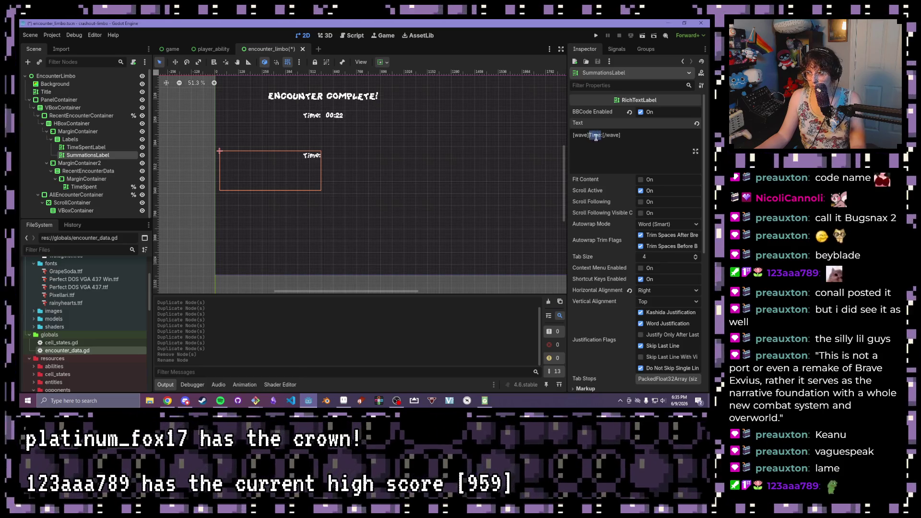
pyautogui.write('Summations')
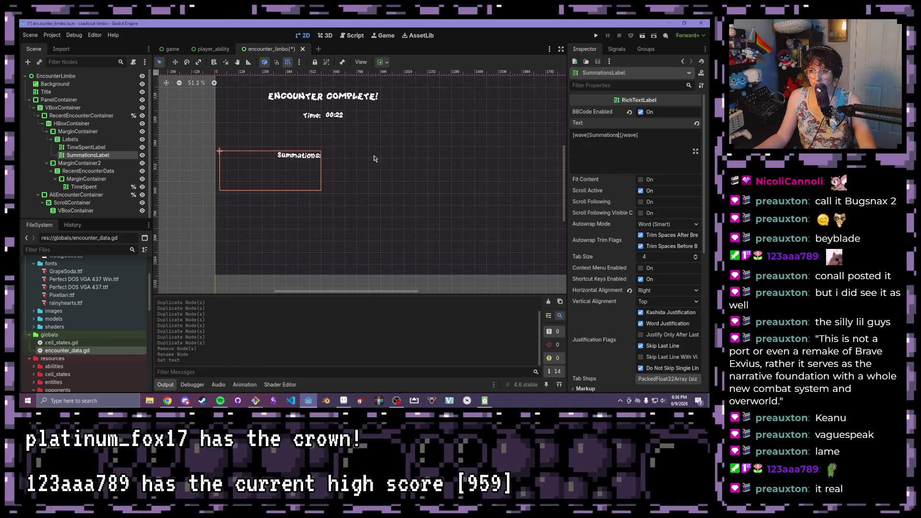
pyautogui.scroll(4, 318, 157)
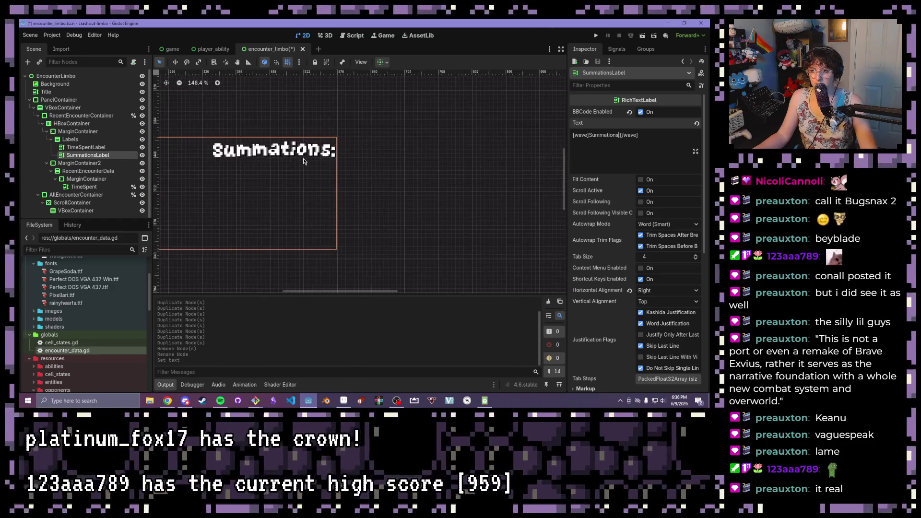
pyautogui.click(90, 186)
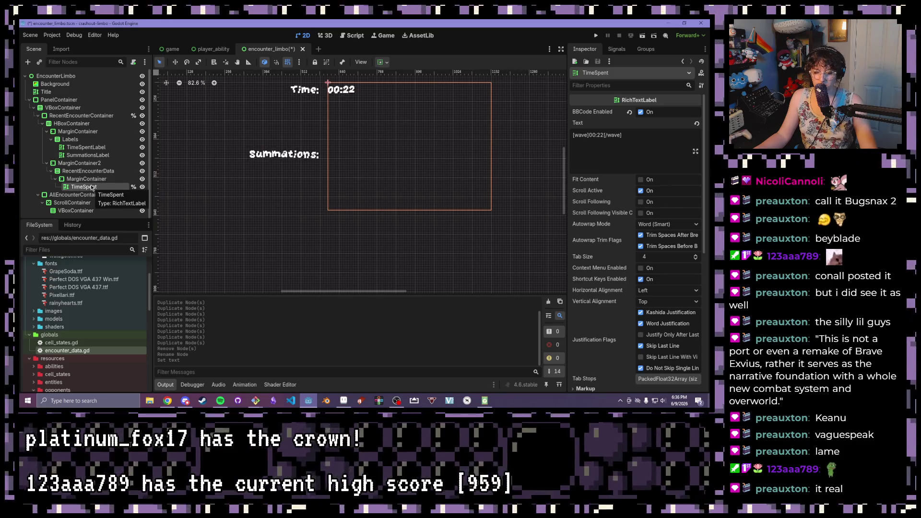
# Duplicate the TimeSpent value label and move both value labels back into MarginContainer
pyautogui.hotkey('ctrl', 'd')
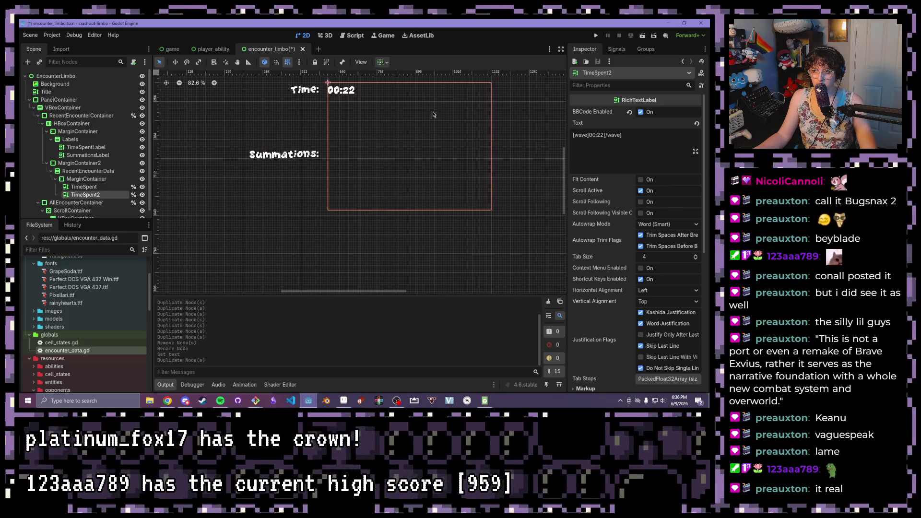
pyautogui.scroll(-3, 379, 125)
pyautogui.scroll(1, 354, 160)
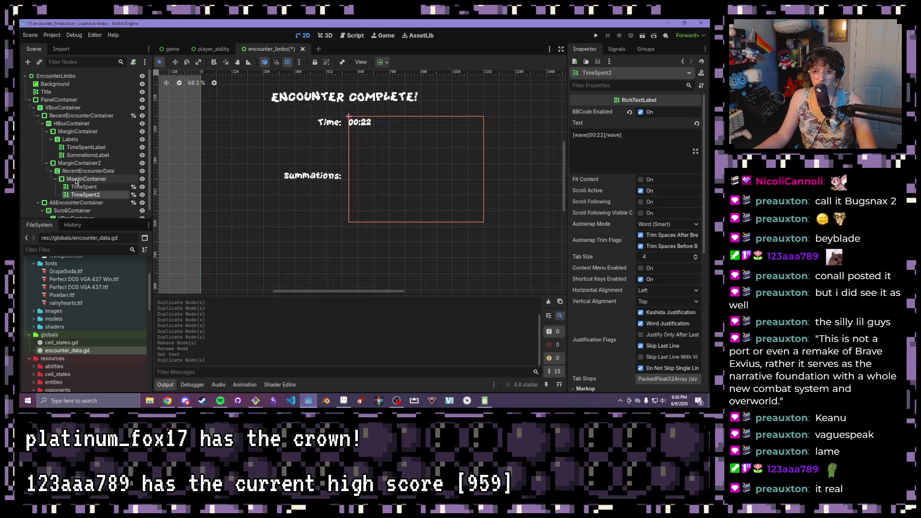
pyautogui.click(76, 180)
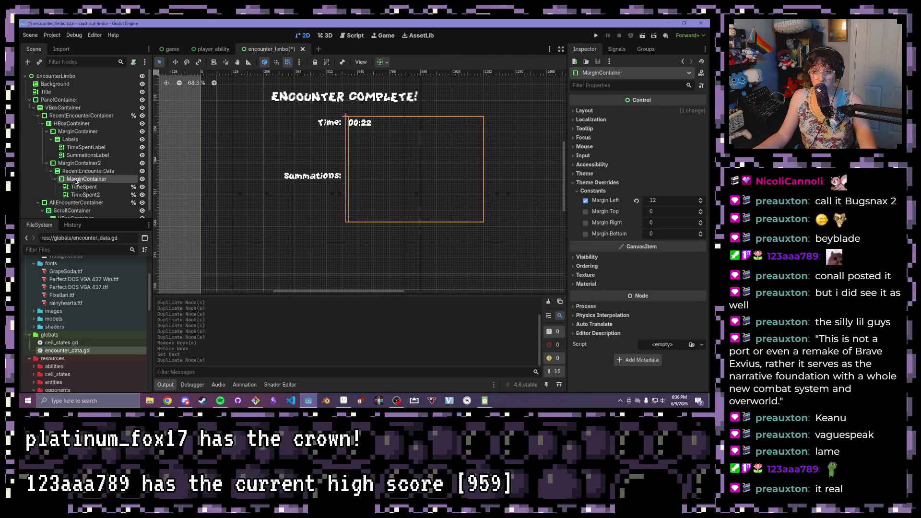
pyautogui.click(71, 165)
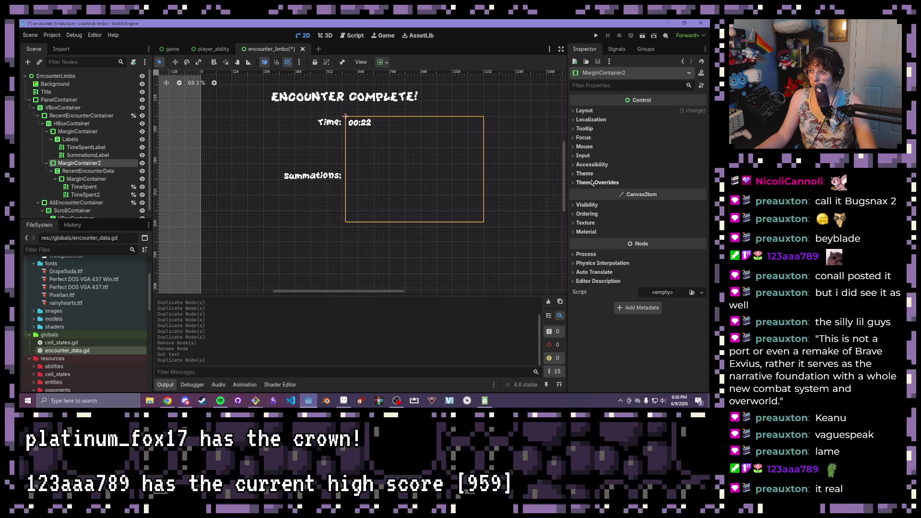
pyautogui.click(84, 187)
pyautogui.keyDown('shift'); pyautogui.click(86, 194); pyautogui.keyUp('shift')
pyautogui.moveTo(85, 187); pyautogui.dragTo(76, 172)
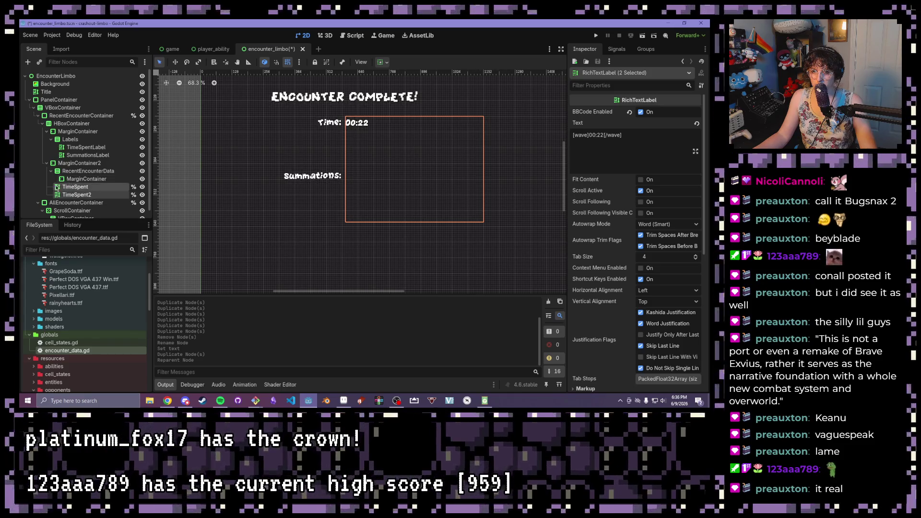
pyautogui.moveTo(70, 188); pyautogui.dragTo(86, 179)
# Delete the inner MarginContainer node
pyautogui.click(90, 178)
pyautogui.rightClick(89, 178)
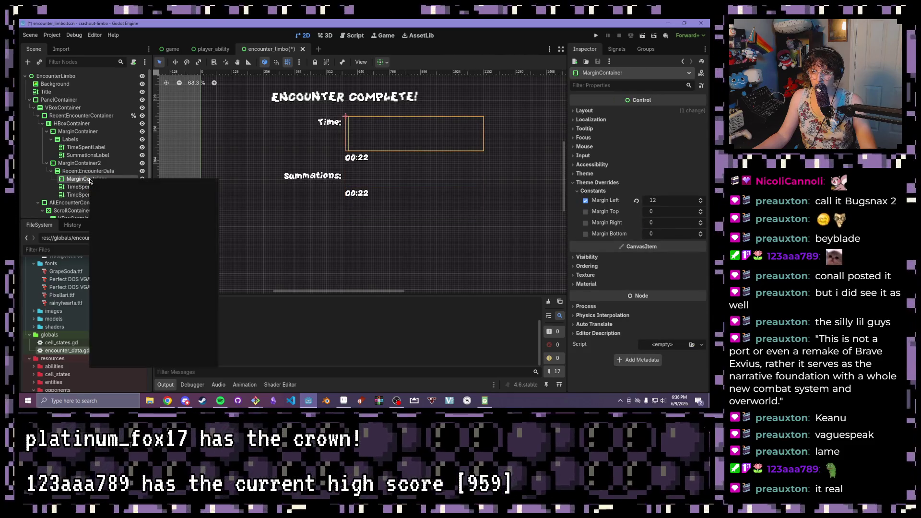
pyautogui.click(120, 360)
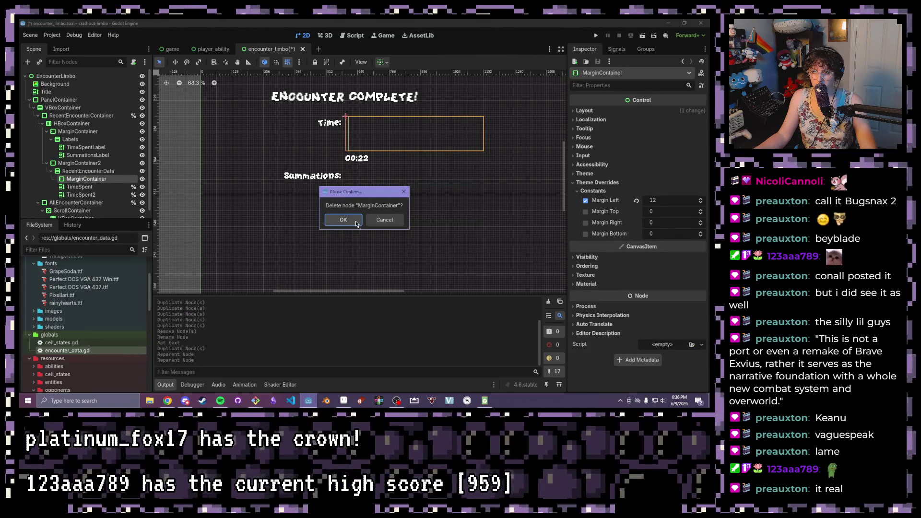
pyautogui.click(357, 224)
# Set MarginContainer2's Theme Overrides margin left constant to 12
pyautogui.click(592, 182)
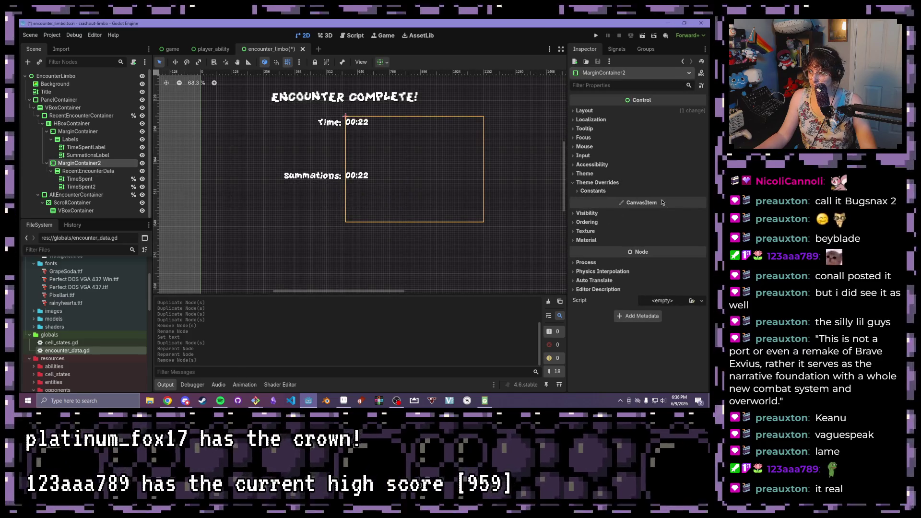
pyautogui.click(593, 191)
pyautogui.click(652, 201)
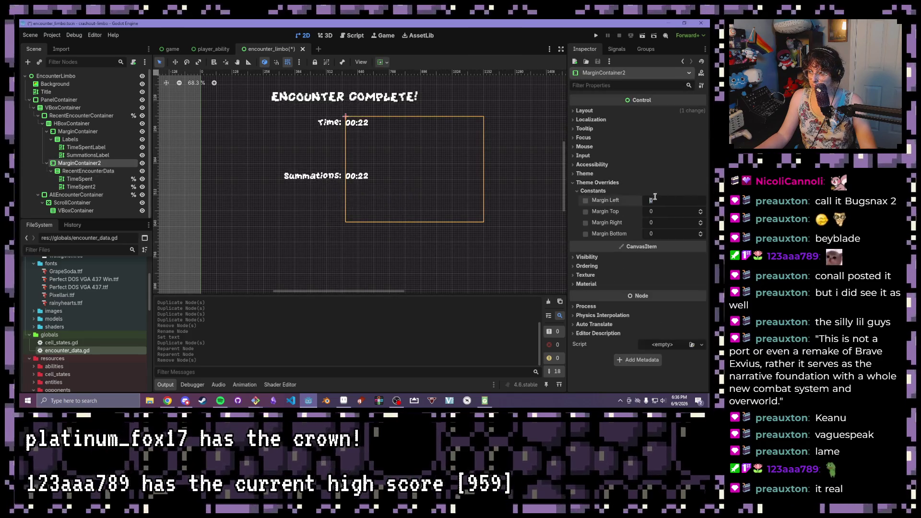
pyautogui.write('2')
pyautogui.press('Return')
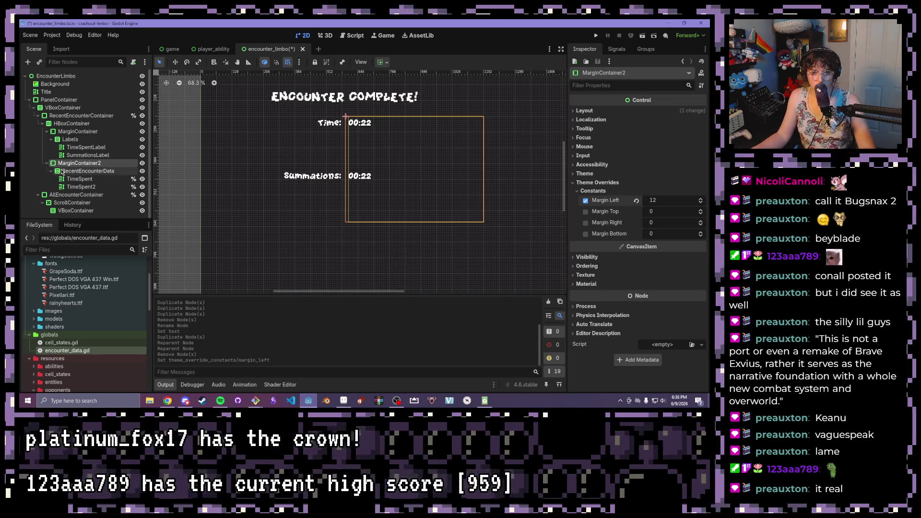
# Rename the TimeSpent2 label to Summations
pyautogui.click(87, 172)
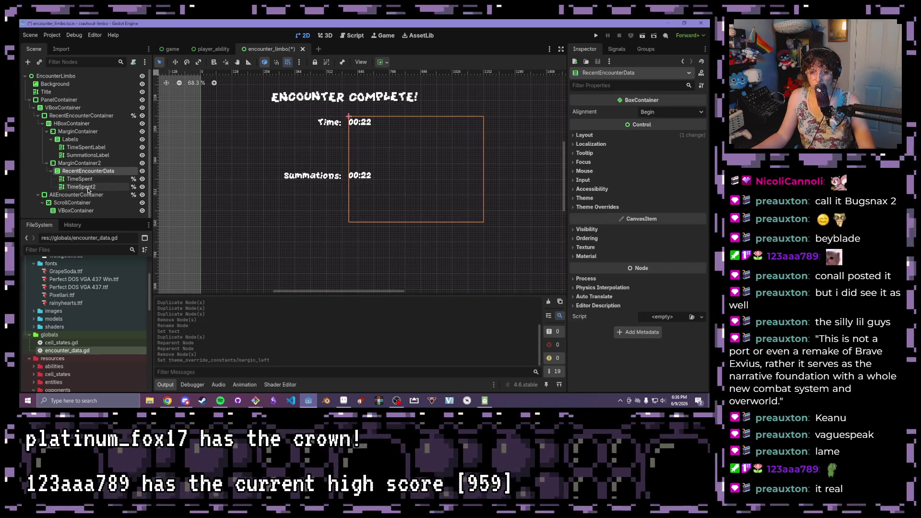
pyautogui.doubleClick(96, 187)
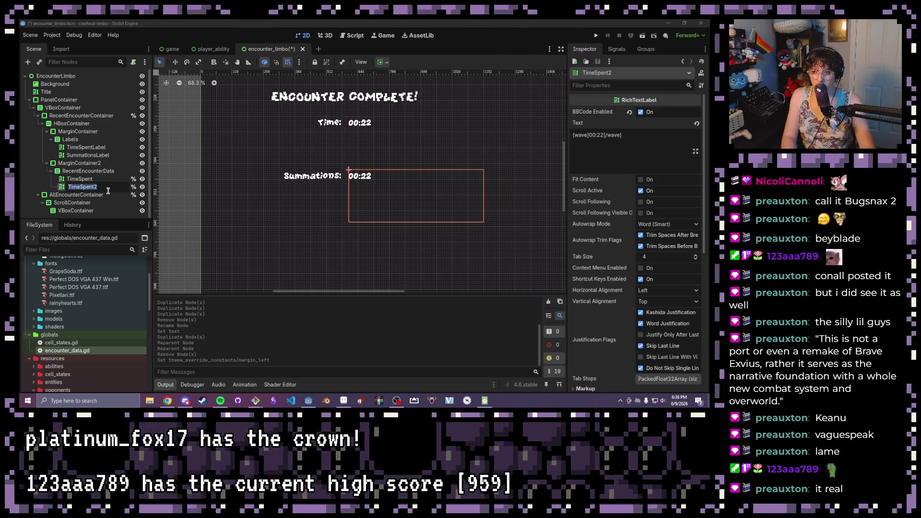
pyautogui.write('Summations')
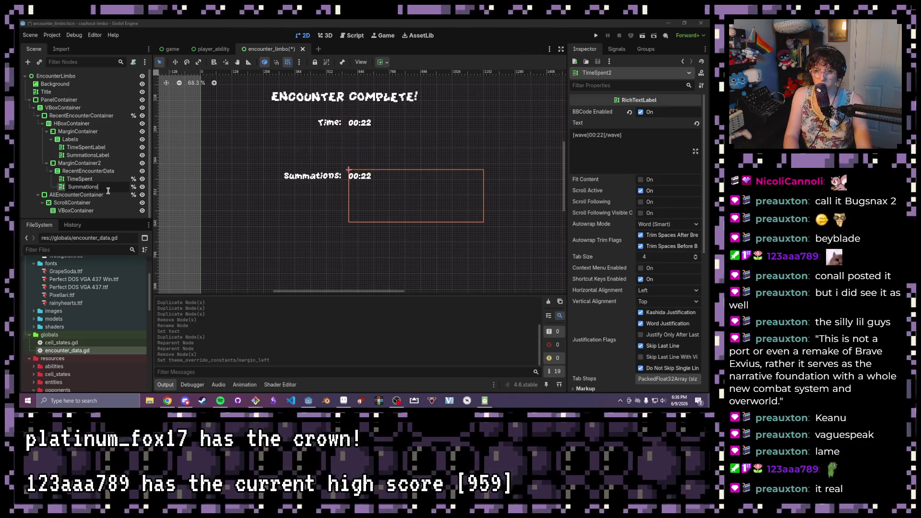
pyautogui.press('Return')
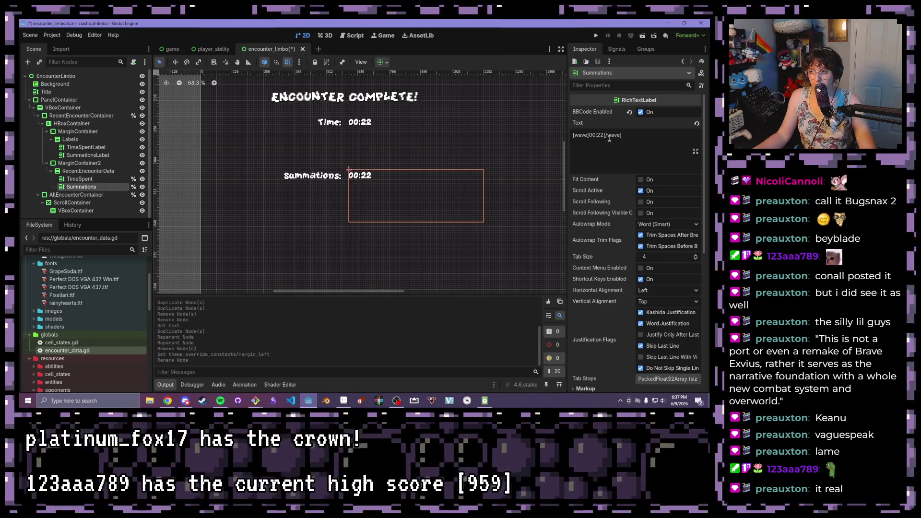
# Change the Summations label text from 00:22 to 42, then open encounter_data.gd in the script editor
pyautogui.moveTo(604, 137); pyautogui.dragTo(589, 136)
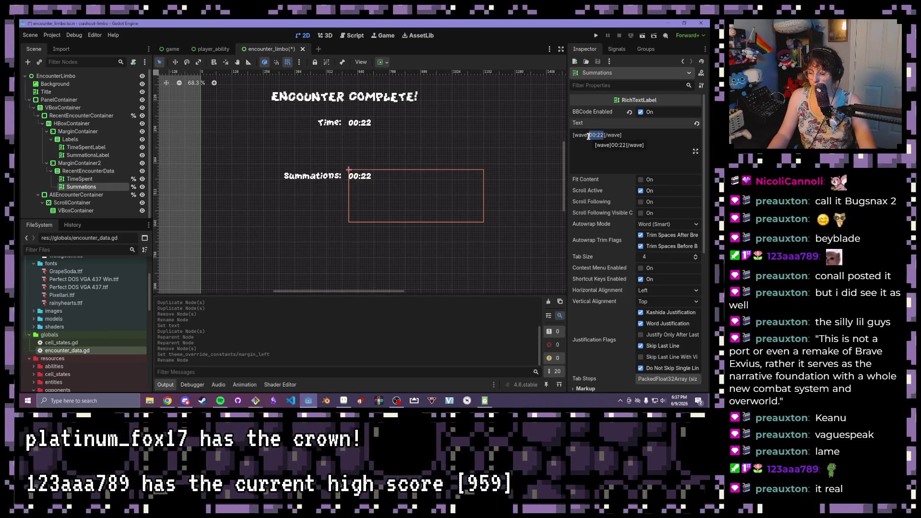
pyautogui.write('42')
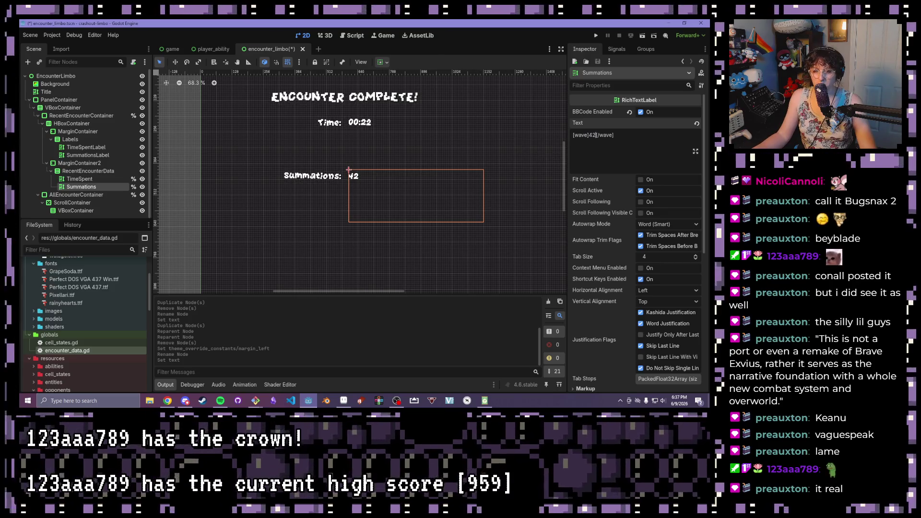
pyautogui.click(83, 164)
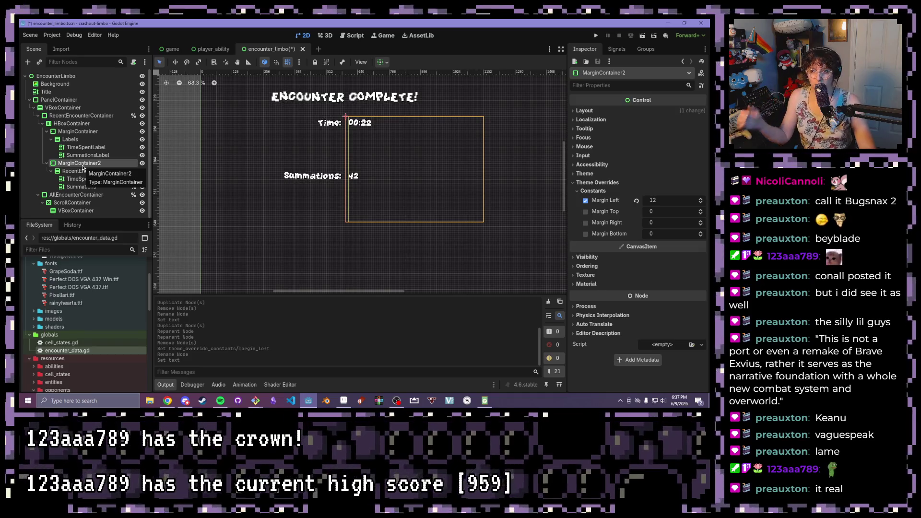
pyautogui.click(79, 171)
pyautogui.click(72, 179)
pyautogui.click(80, 187)
pyautogui.click(83, 156)
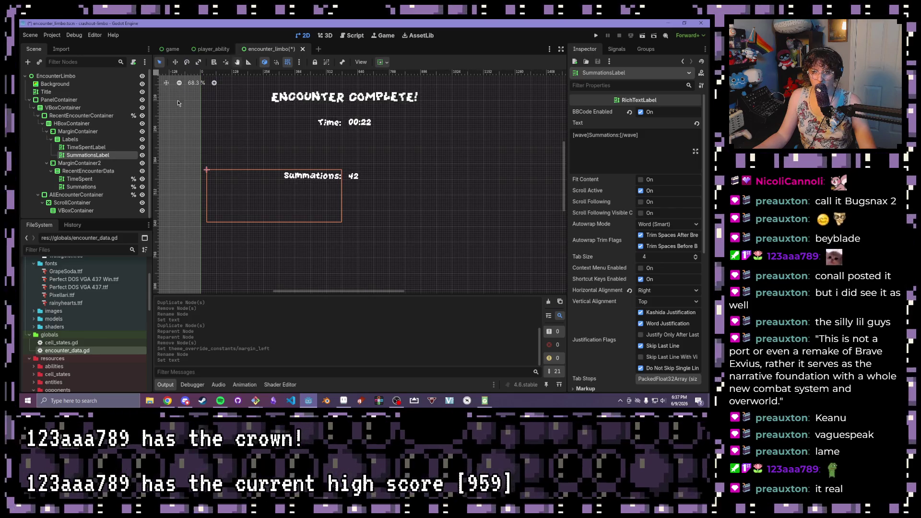
pyautogui.click(356, 35)
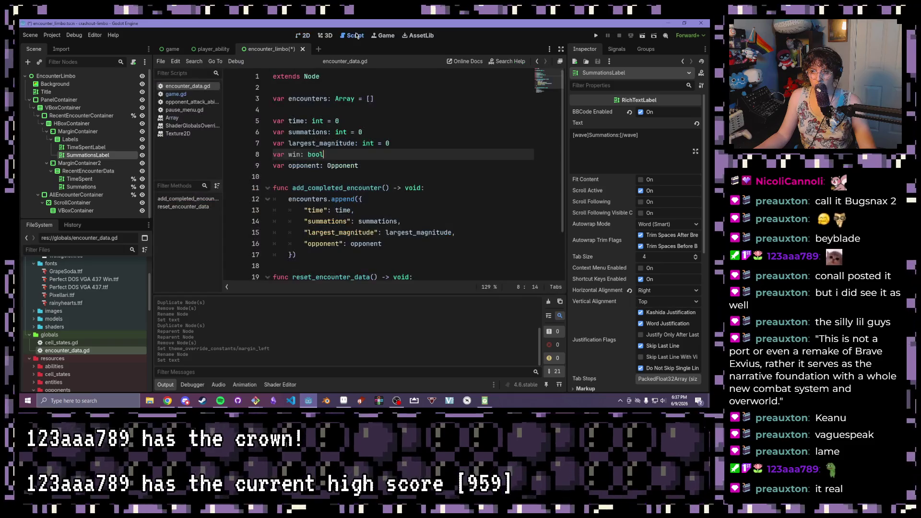
# Duplicate SummationsLabel as MagnitudeLabel reading 'Highest Magnitude:' and save the encounter_limbo scene
pyautogui.click(212, 49)
pyautogui.hotkey('ctrl', 'Tab')
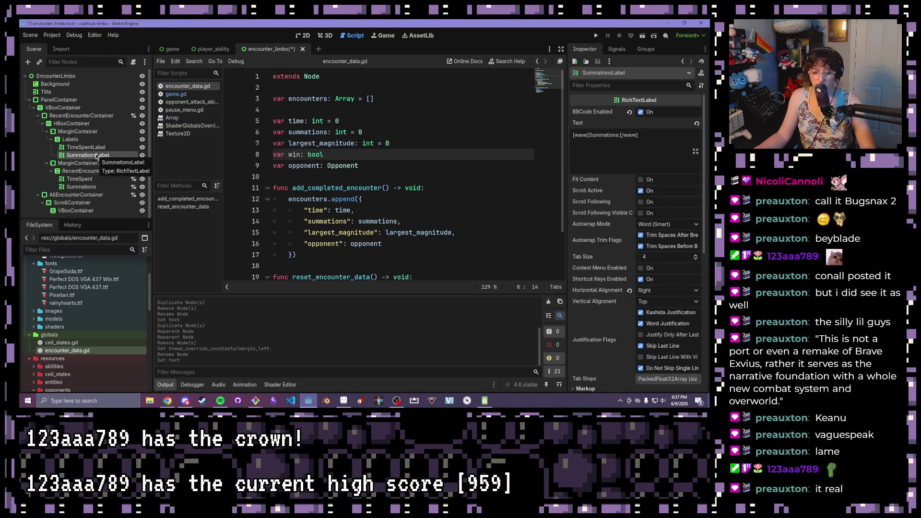
pyautogui.hotkey('ctrl', 'd')
pyautogui.doubleClick(116, 162)
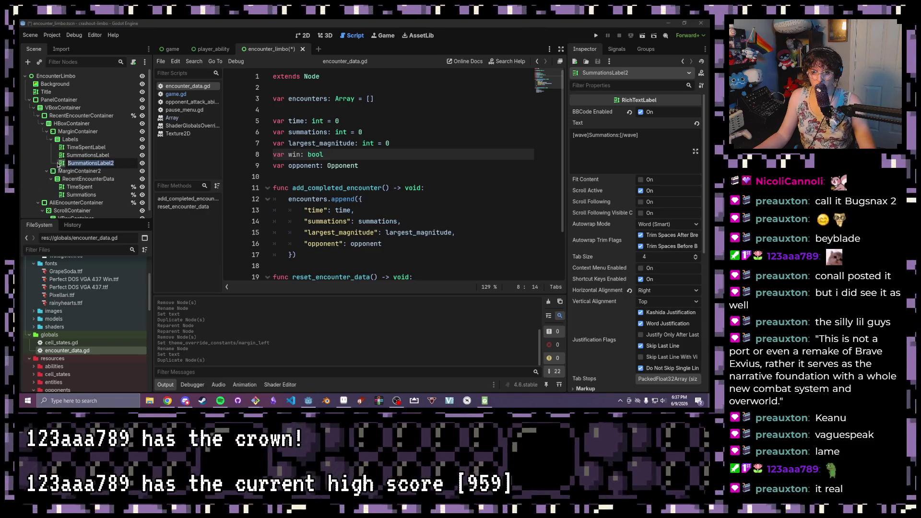
pyautogui.write('MagnitudeLA')
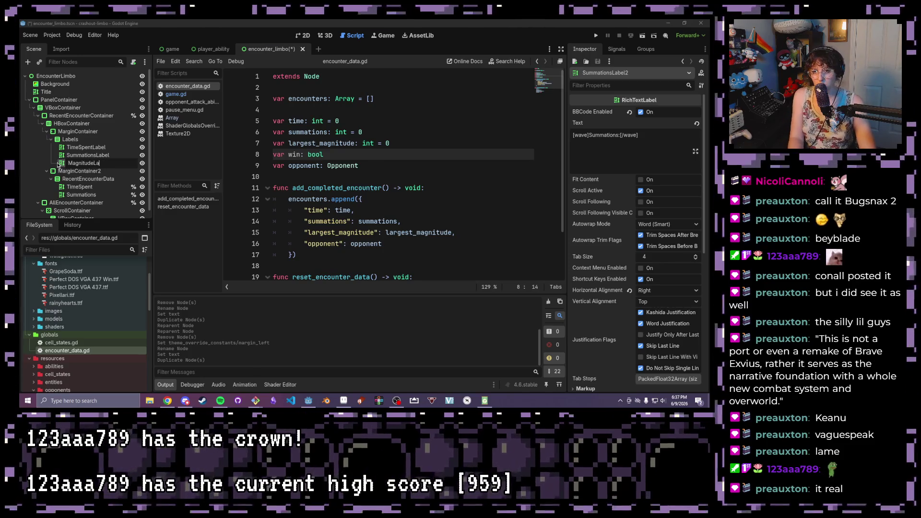
pyautogui.press('Return')
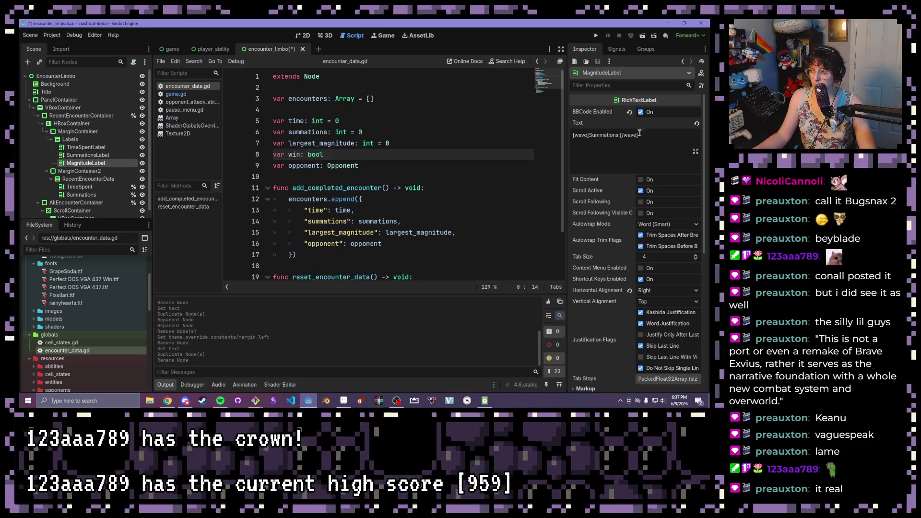
pyautogui.moveTo(616, 136); pyautogui.dragTo(599, 137)
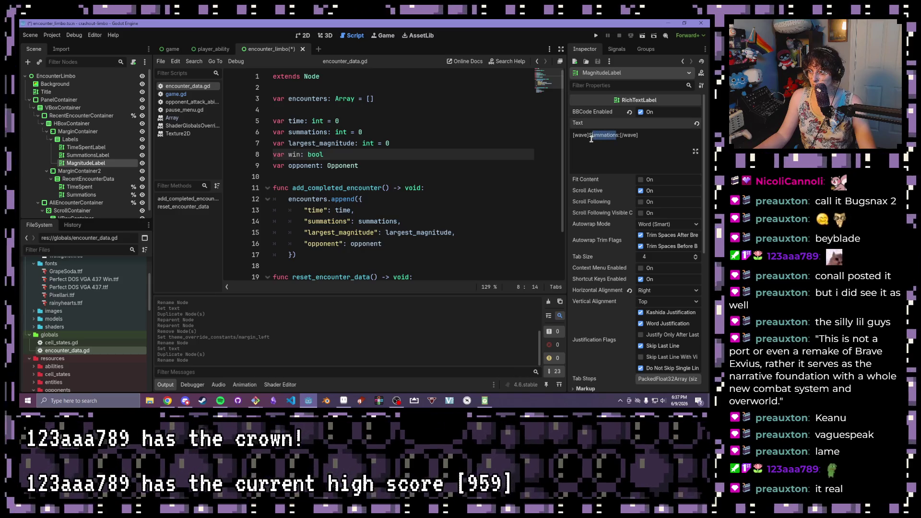
pyautogui.write('Magn')
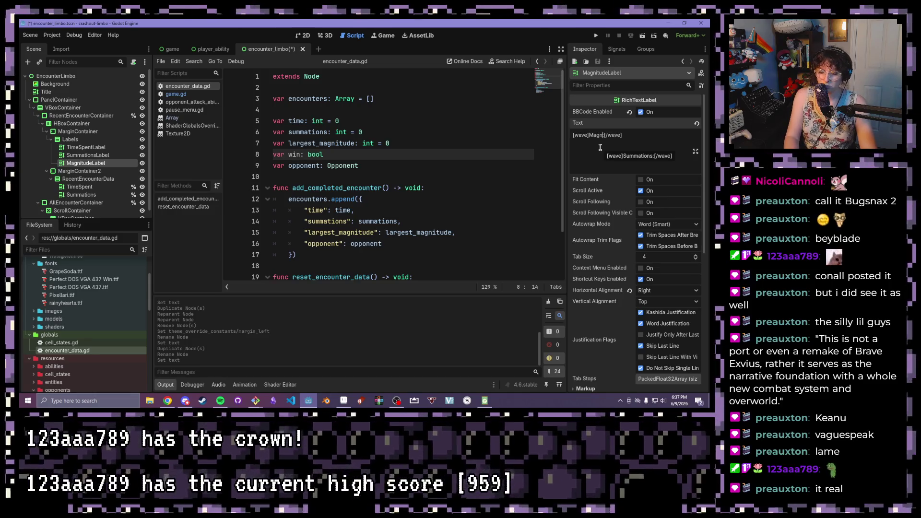
pyautogui.write(':')
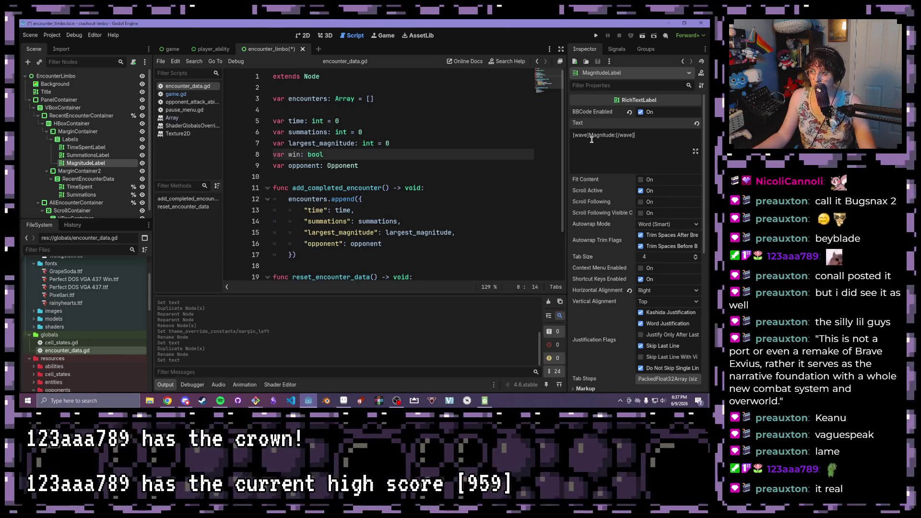
pyautogui.write('Highest')
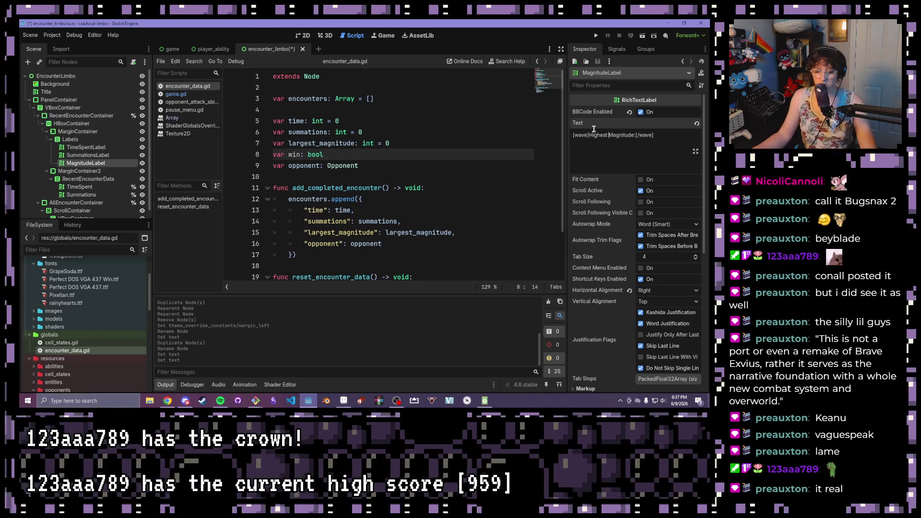
pyautogui.hotkey('ctrl', 's')
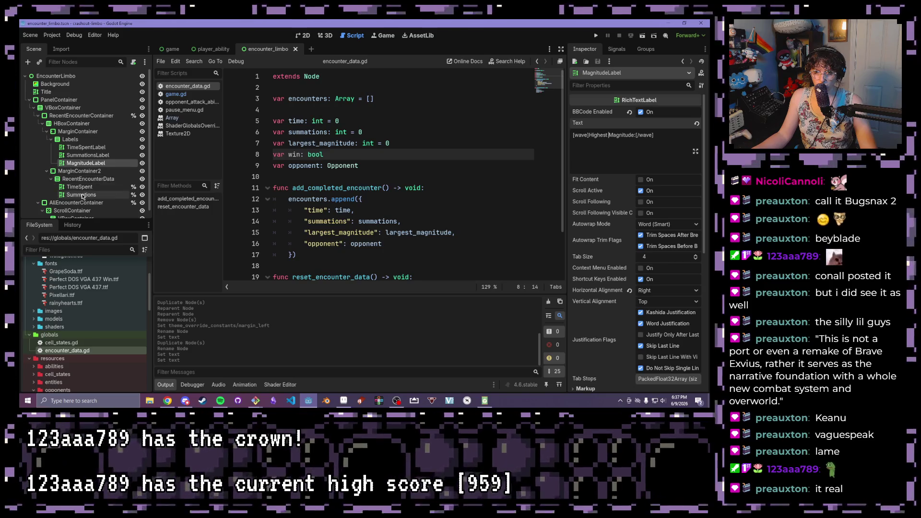
# Duplicate the Summations value label as Magnitude with text [wave]4[/wave]
pyautogui.click(82, 195)
pyautogui.hotkey('ctrl', 'd')
pyautogui.doubleClick(72, 203)
pyautogui.write('Magnitude')
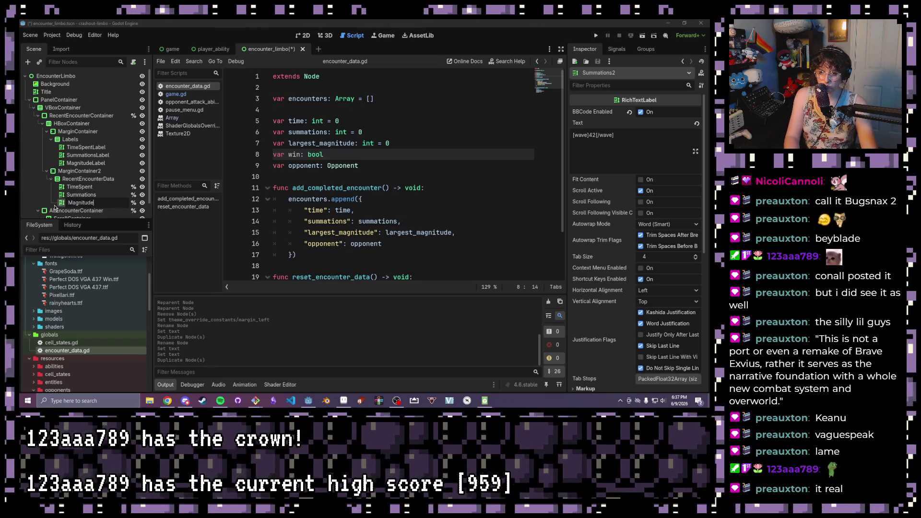
pyautogui.press('Return')
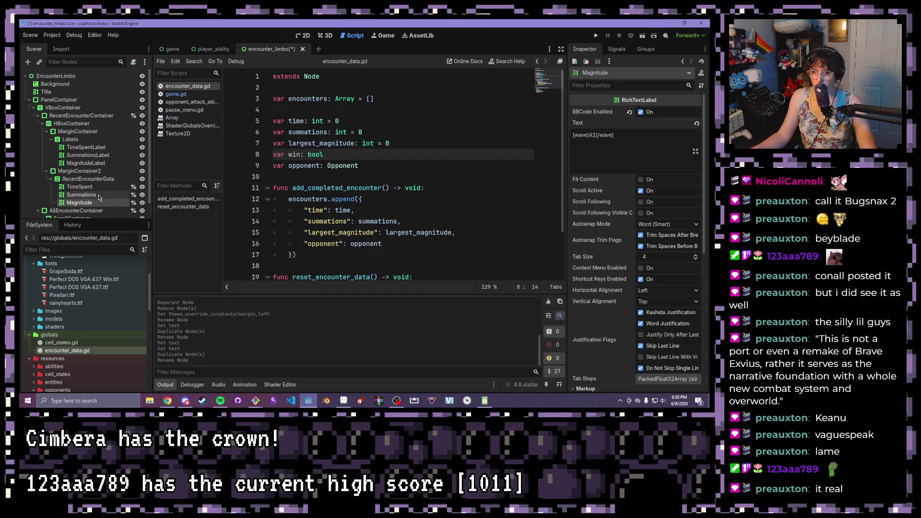
pyautogui.click(594, 136)
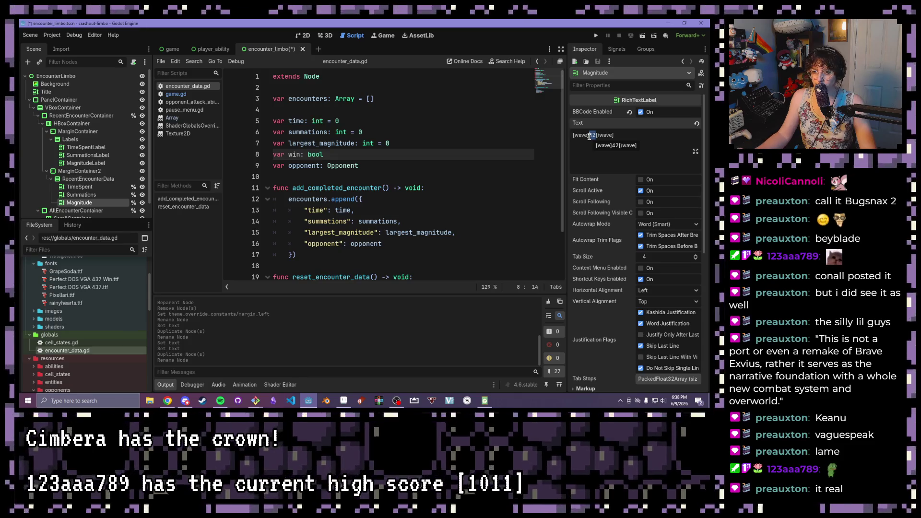
pyautogui.write('4')
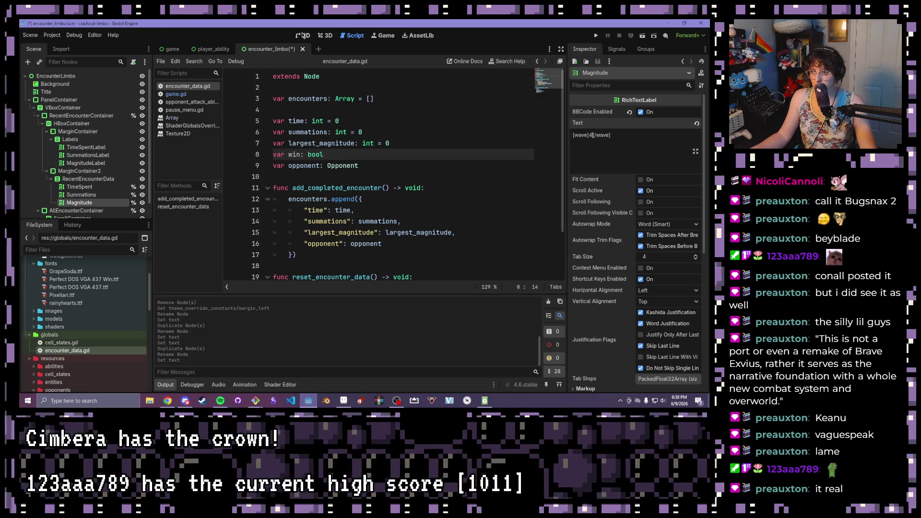
pyautogui.click(302, 34)
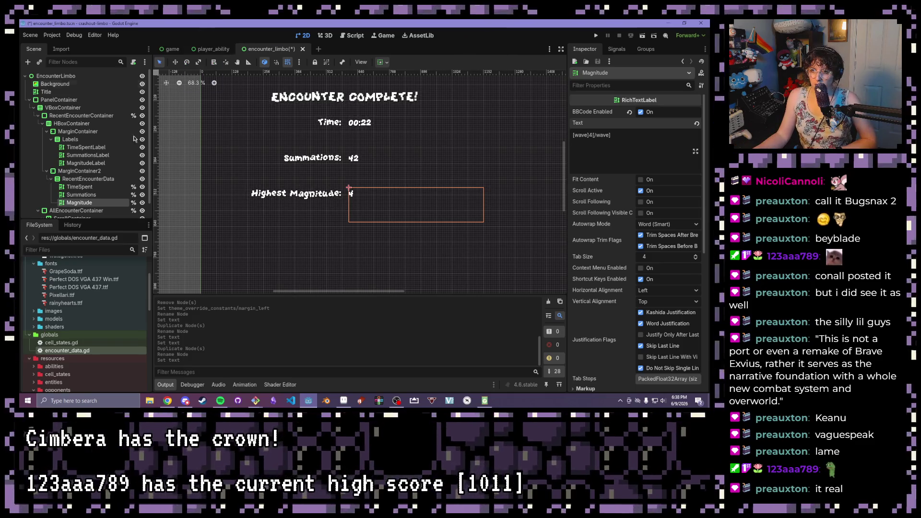
# Review the opponent variable declaration in encounter_data.gd, then return to the 2D encounter layout
pyautogui.click(362, 37)
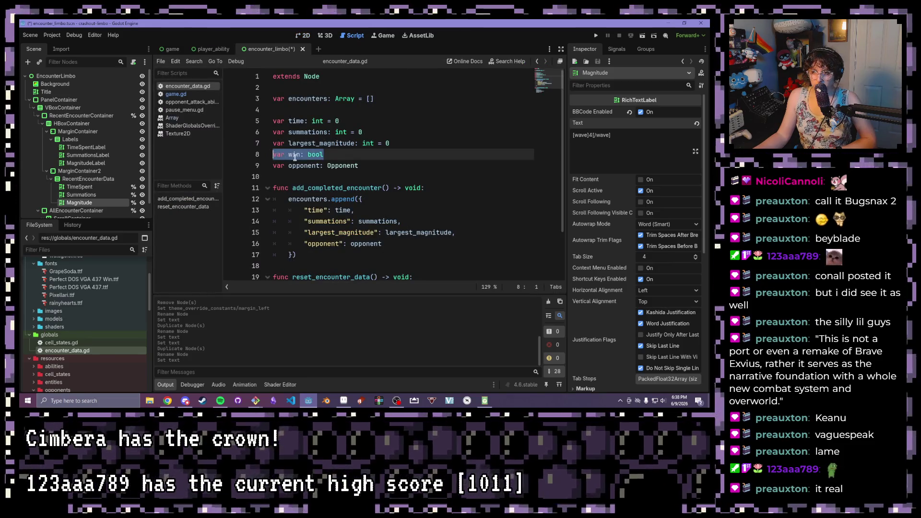
pyautogui.moveTo(370, 171); pyautogui.dragTo(267, 163)
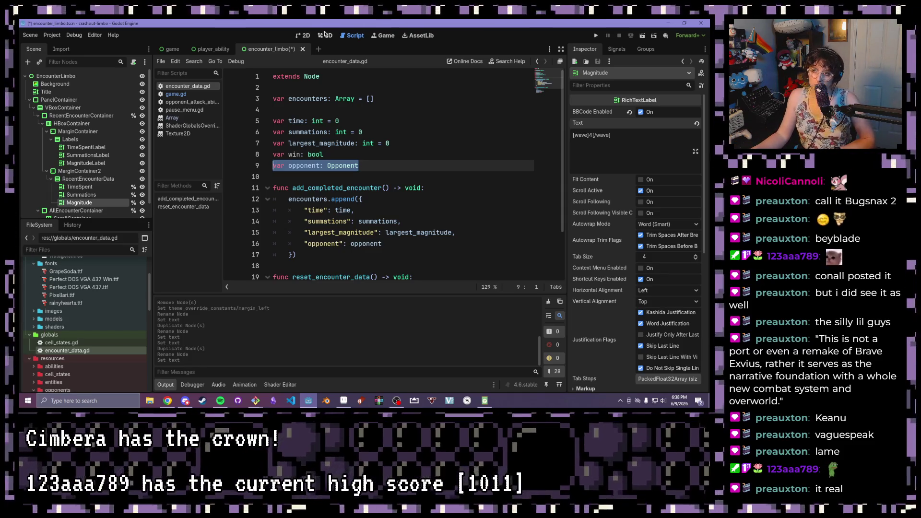
pyautogui.click(327, 37)
pyautogui.click(307, 36)
pyautogui.scroll(-3, 379, 149)
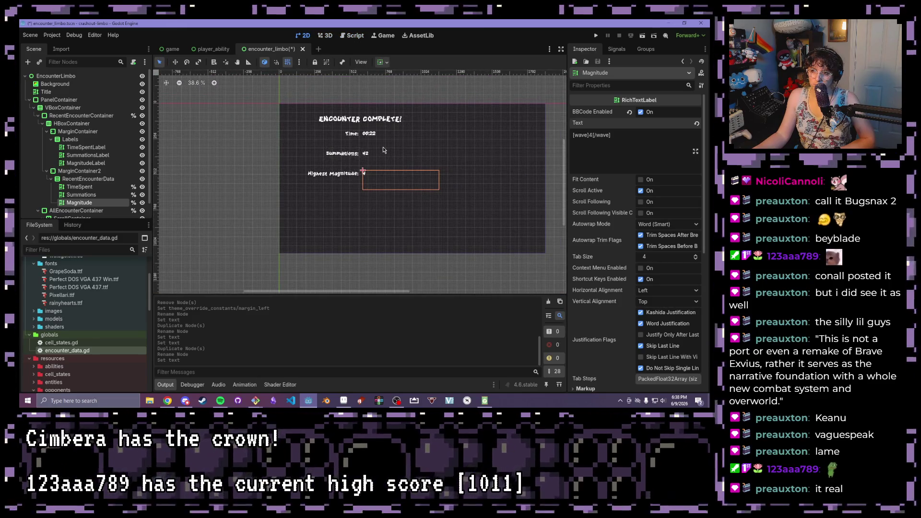
pyautogui.scroll(2, 382, 150)
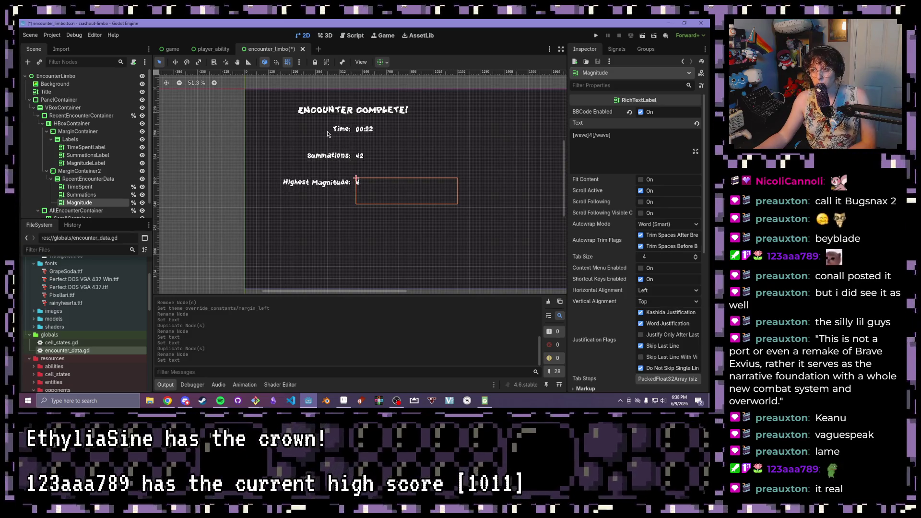
# Inspect MarginContainer2's labels in the 2D layout and run the scene with F6
pyautogui.click(47, 171)
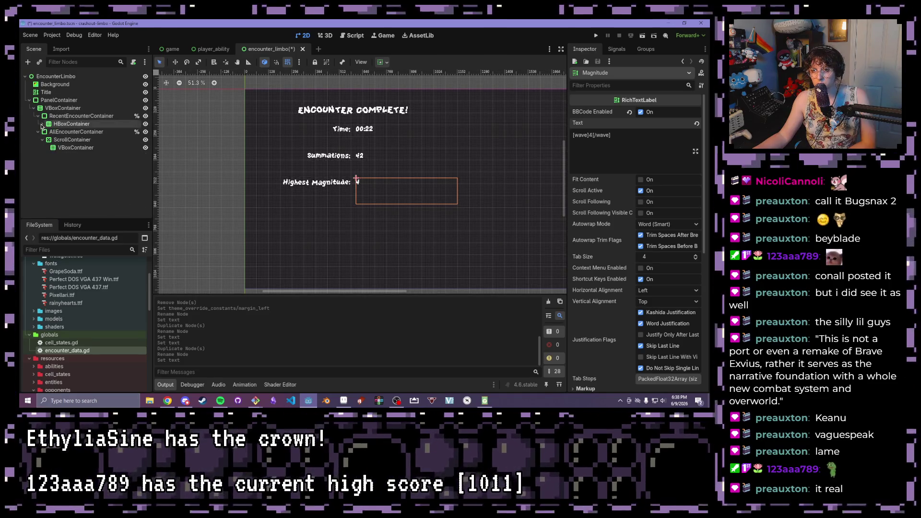
pyautogui.click(46, 171)
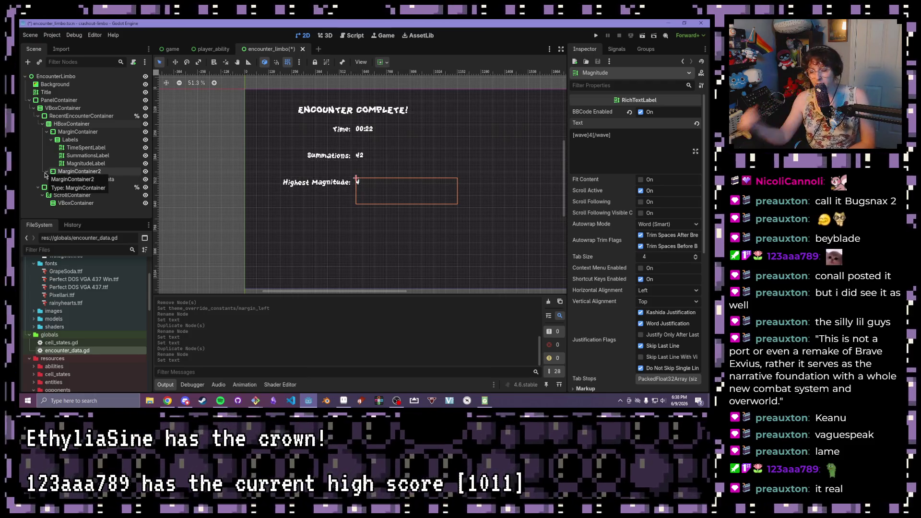
pyautogui.scroll(10, 358, 158)
pyautogui.scroll(4, 358, 158)
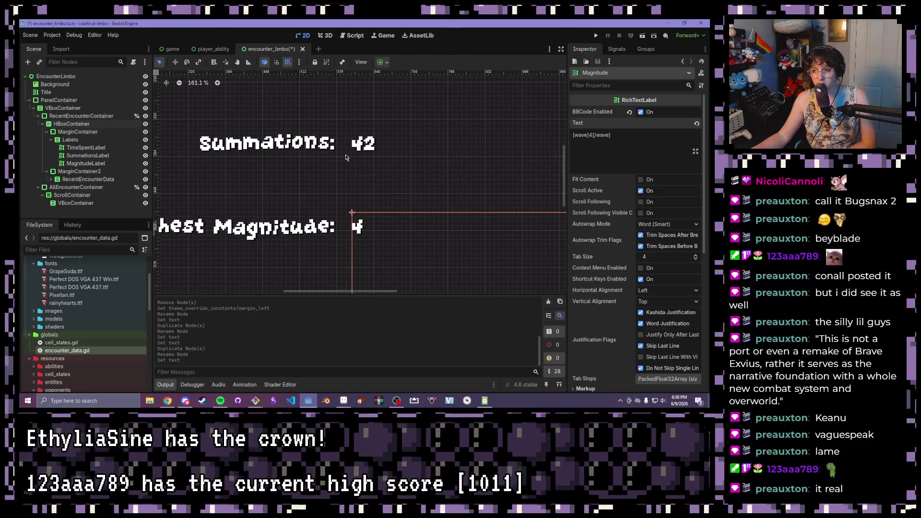
pyautogui.scroll(-11, 364, 179)
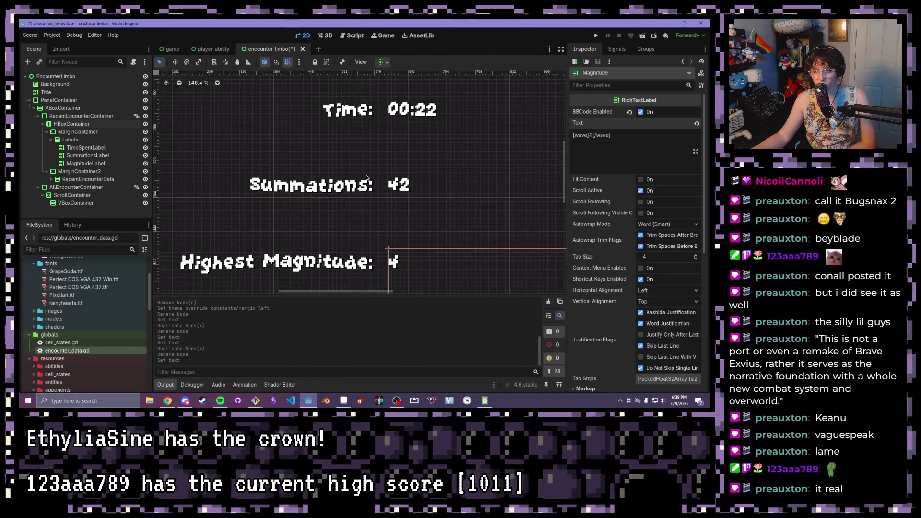
pyautogui.hscroll(-3, 312, 166)
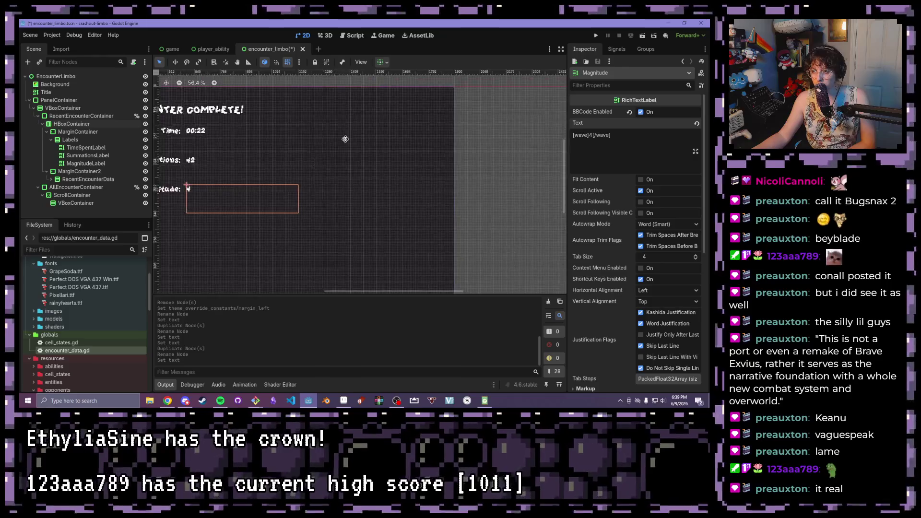
pyautogui.scroll(-1, 296, 139)
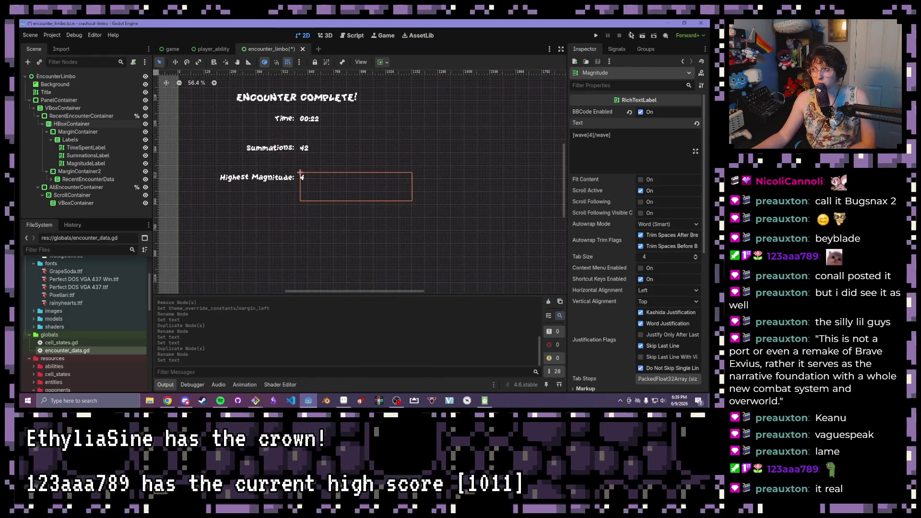
pyautogui.press('F6')
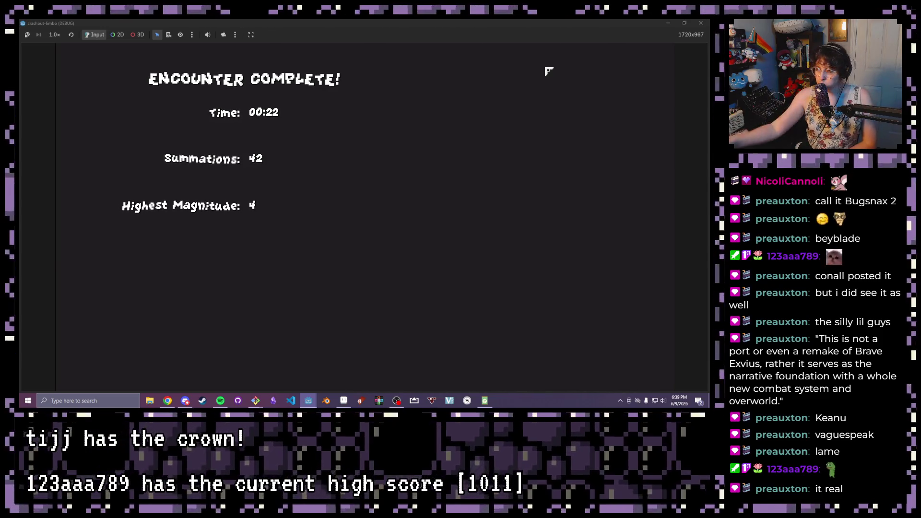
# Close the running encounter game window, stopping the debug session
pyautogui.click(702, 23)
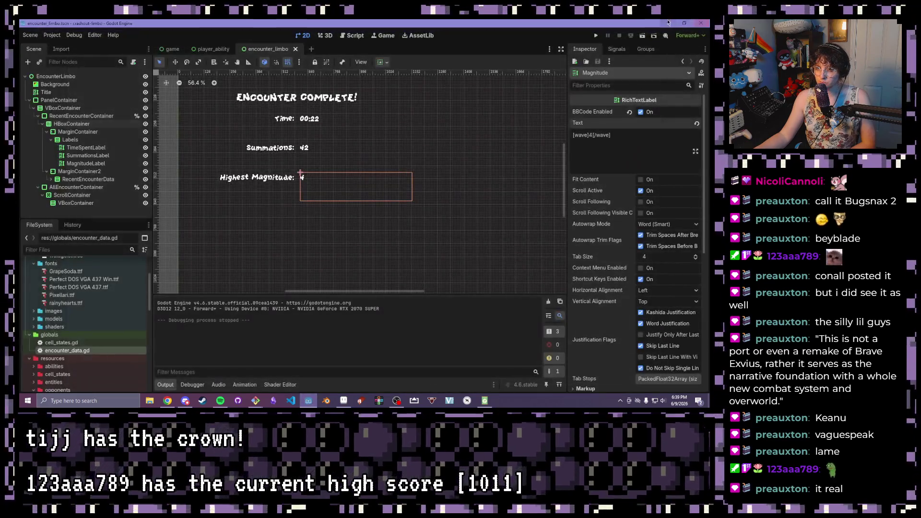
# Instance pause_menu.tscn from the pause_menu folder under the EncounterLimbo root
pyautogui.click(40, 76)
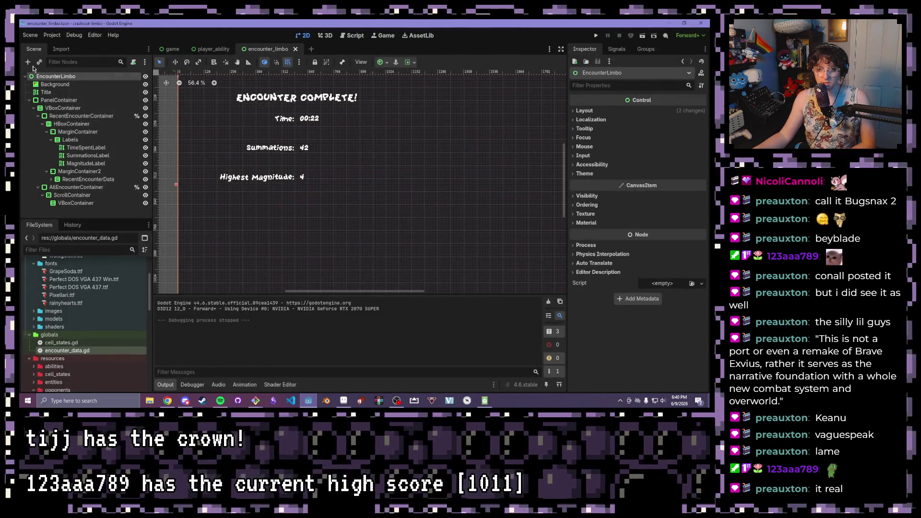
pyautogui.scroll(-10, 71, 349)
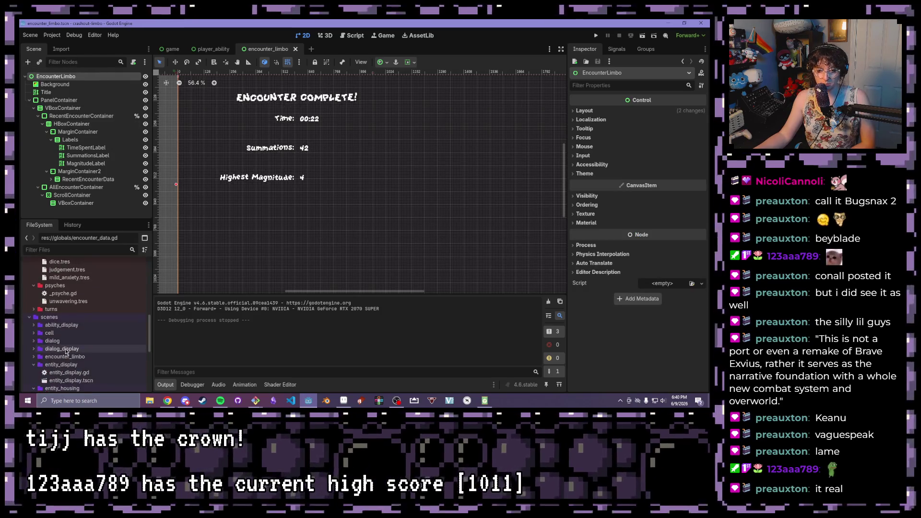
pyautogui.scroll(-5, 71, 350)
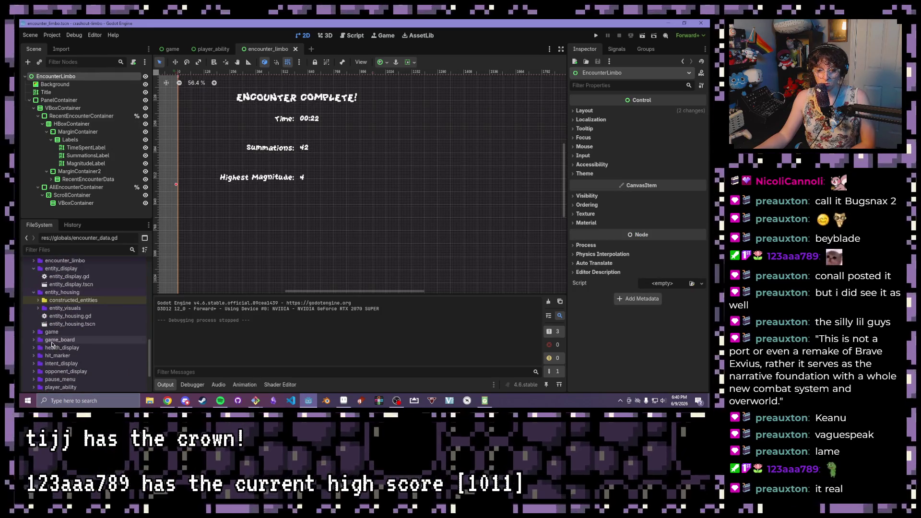
pyautogui.scroll(-1, 53, 344)
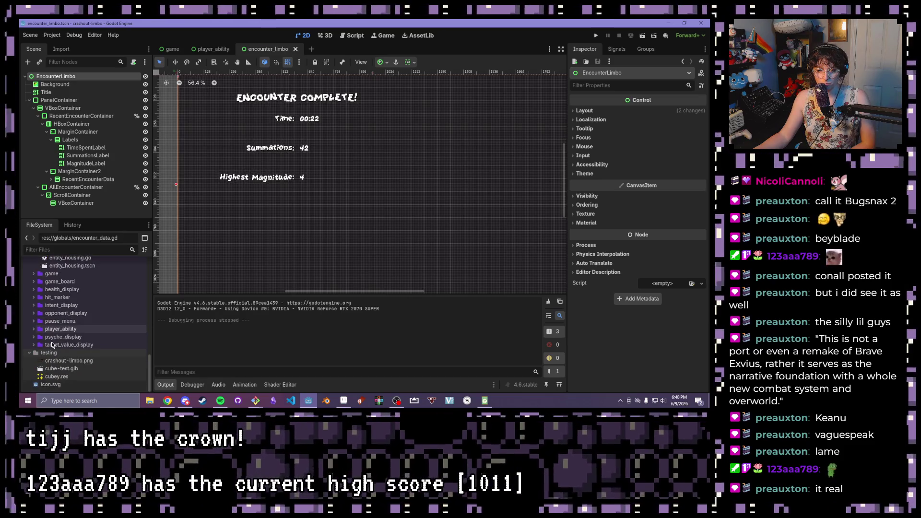
pyautogui.scroll(1, 53, 345)
pyautogui.doubleClick(58, 337)
pyautogui.moveTo(69, 358); pyautogui.dragTo(44, 98)
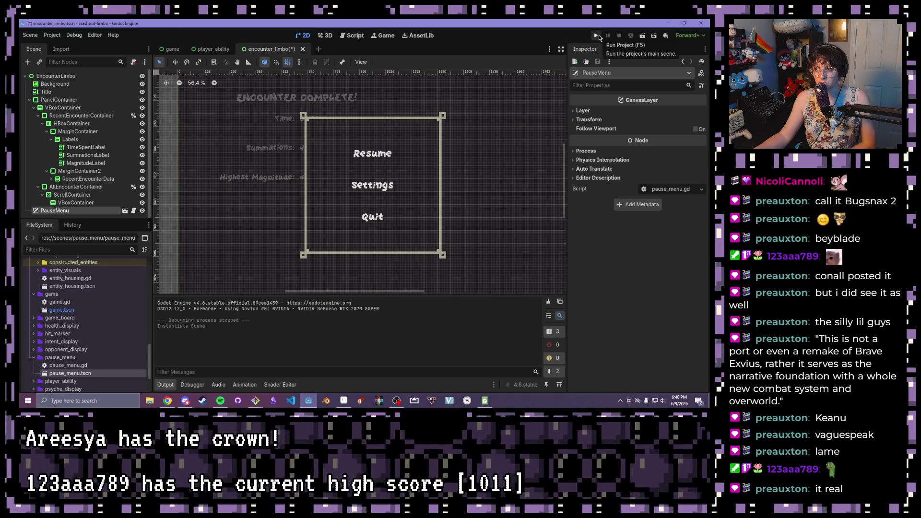
# Test-run the project with the pause menu and close the game window
pyautogui.click(597, 35)
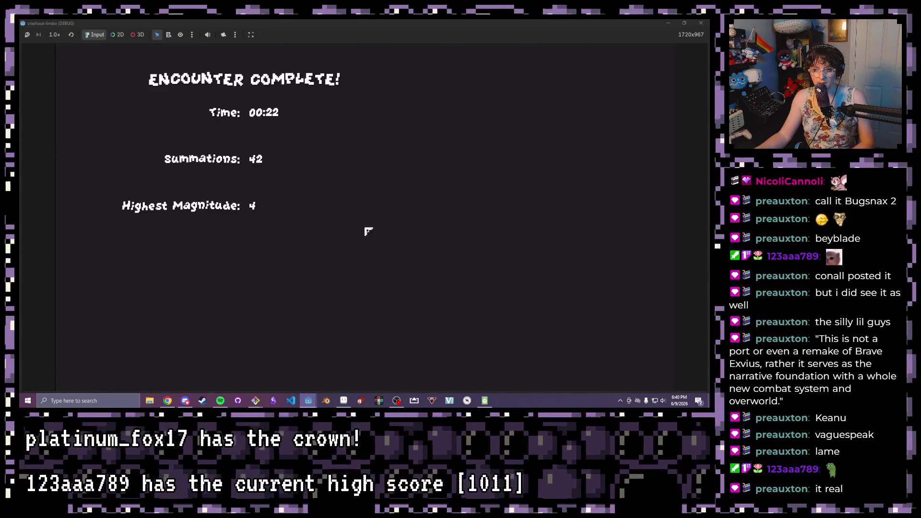
pyautogui.click(709, 22)
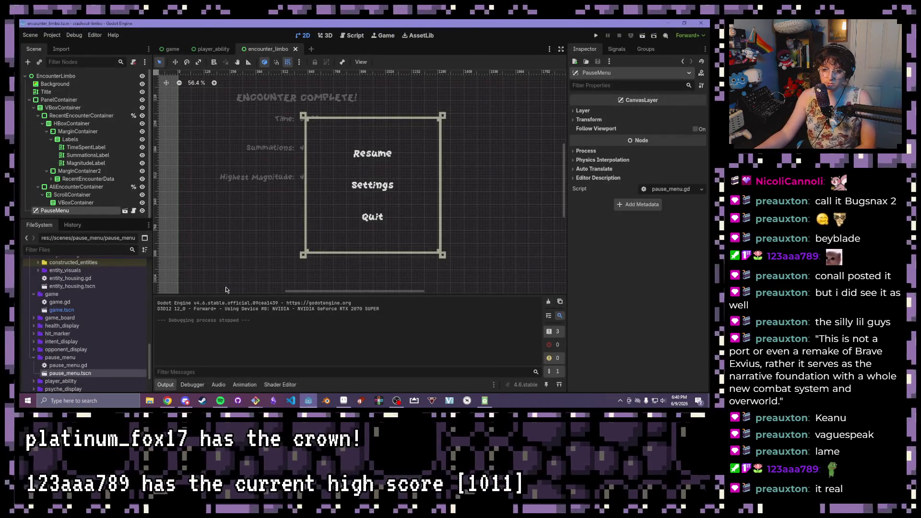
pyautogui.click(60, 75)
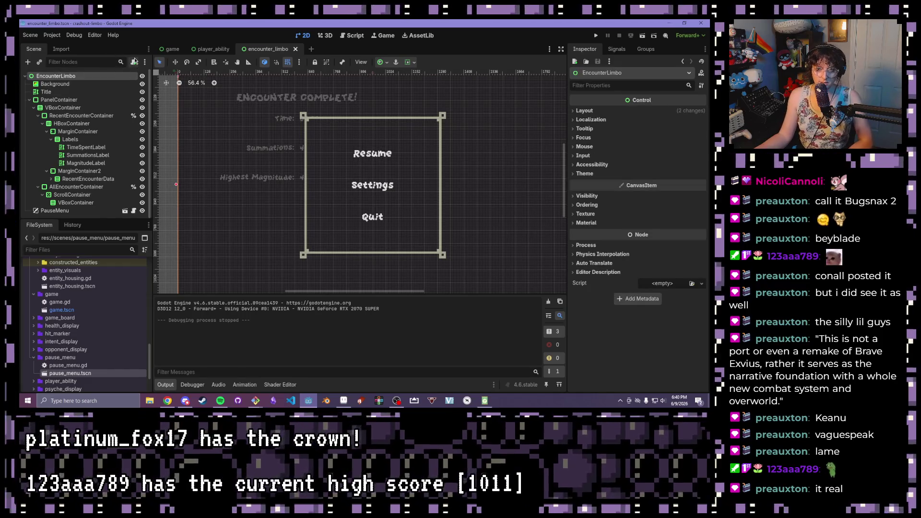
pyautogui.click(134, 61)
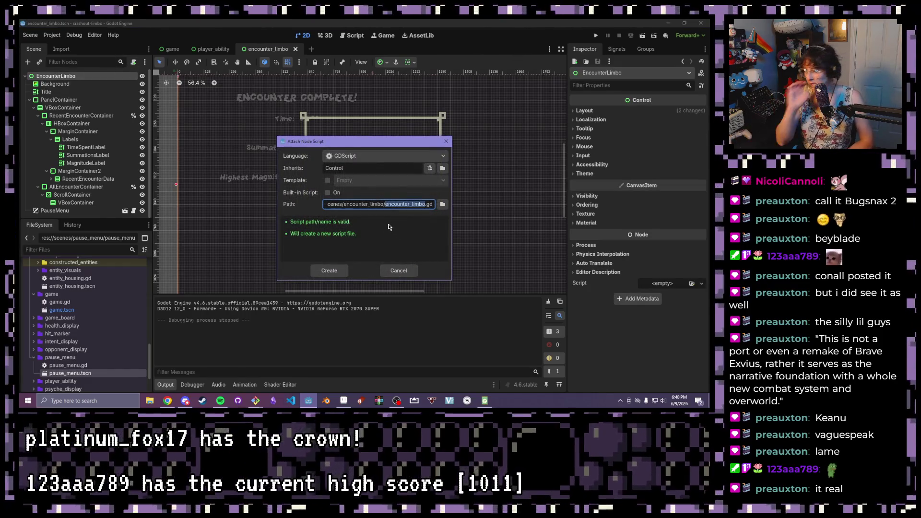
# Create encounter_limbo.gd with class_name EncounterLimbo and save it
pyautogui.click(330, 270)
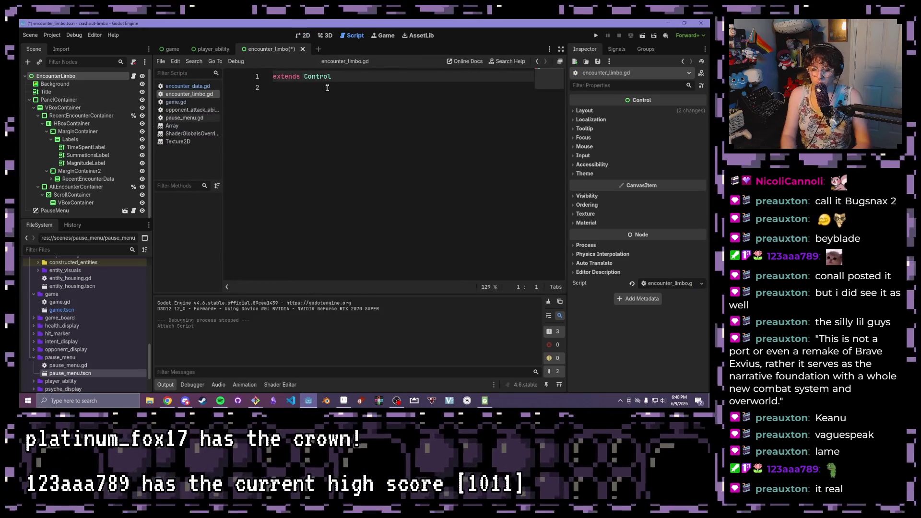
pyautogui.write('class_na')
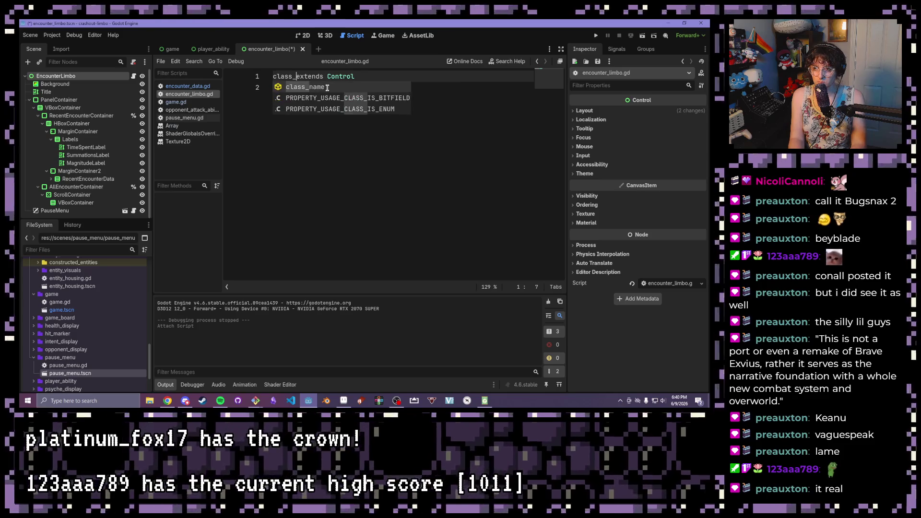
pyautogui.press('Return')
pyautogui.write('Encounter')
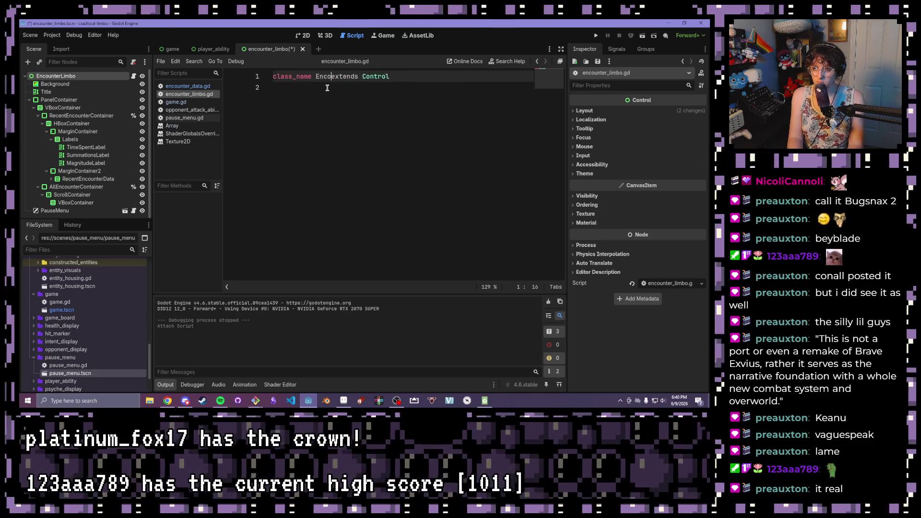
pyautogui.write('Limbo')
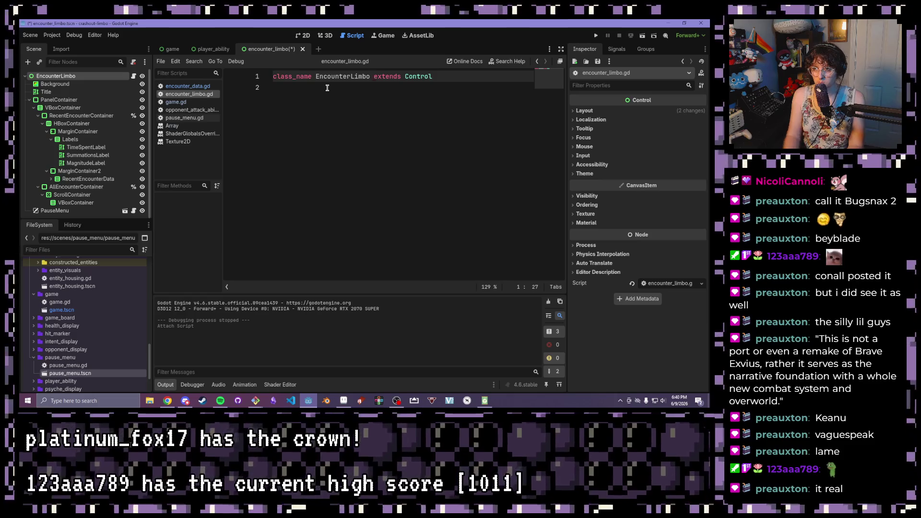
pyautogui.hotkey('ctrl', 's')
# Add an empty func _ready() -> void: with pass
pyautogui.click(326, 86)
pyautogui.press('Return')
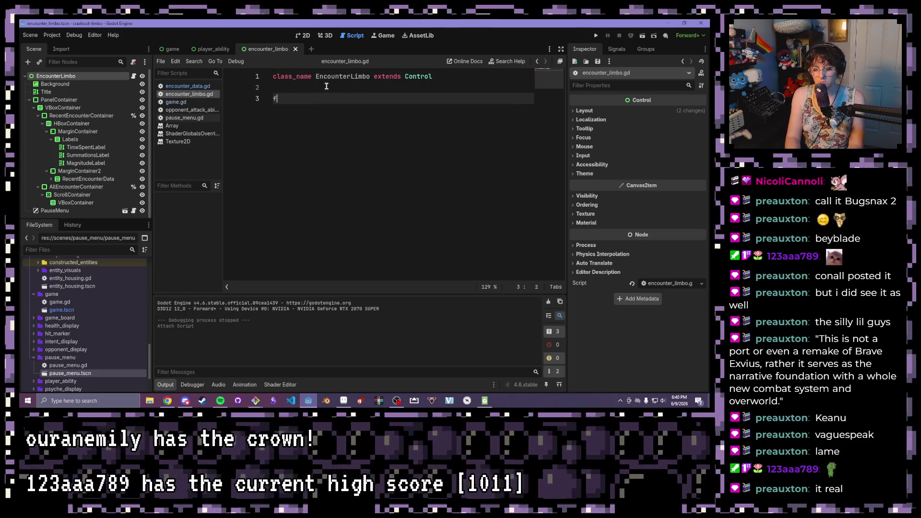
pyautogui.write('unc ')
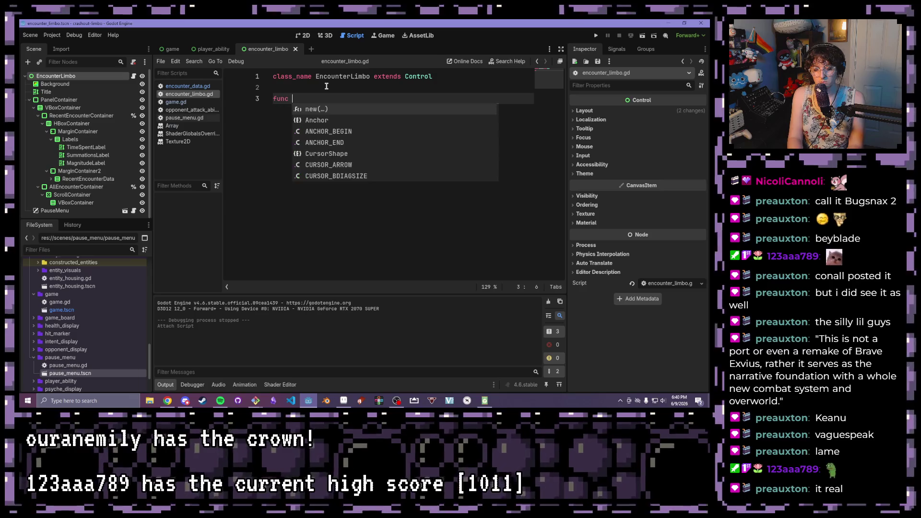
pyautogui.write('_ready() -')
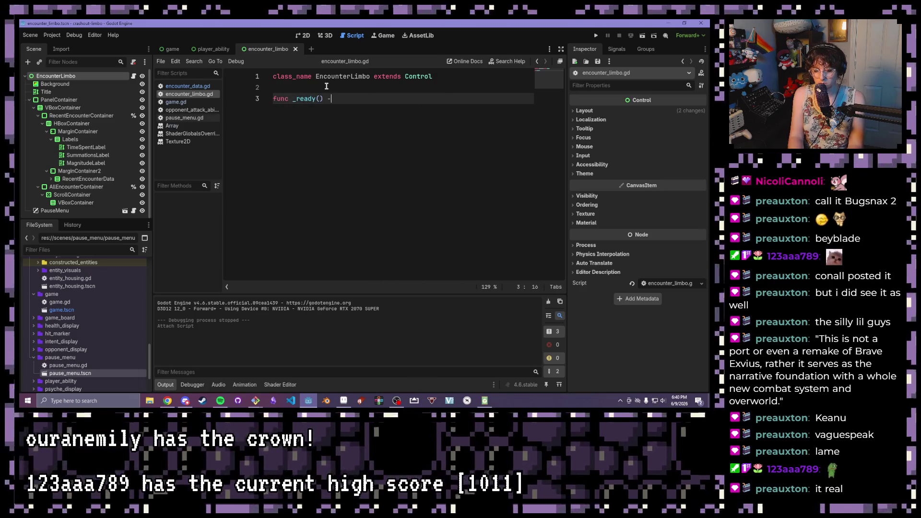
pyautogui.write('> void:')
pyautogui.press('Return')
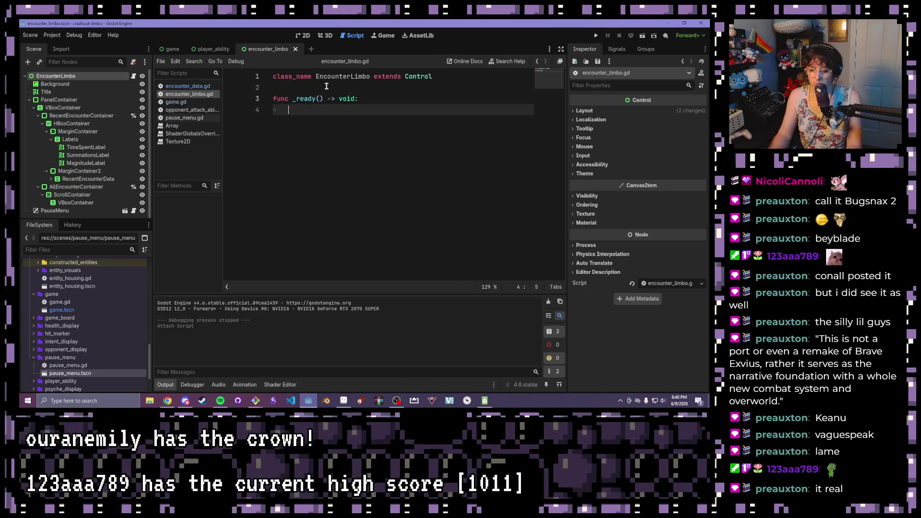
pyautogui.write('pass')
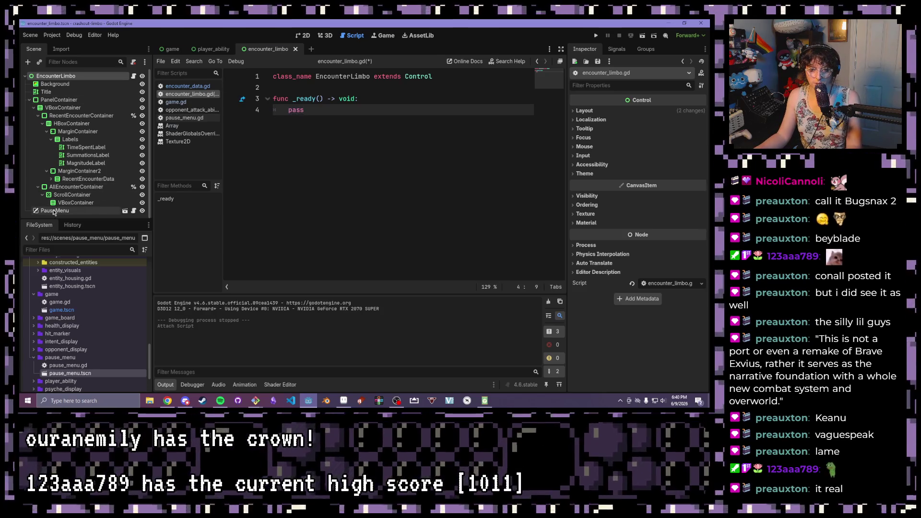
pyautogui.rightClick(54, 211)
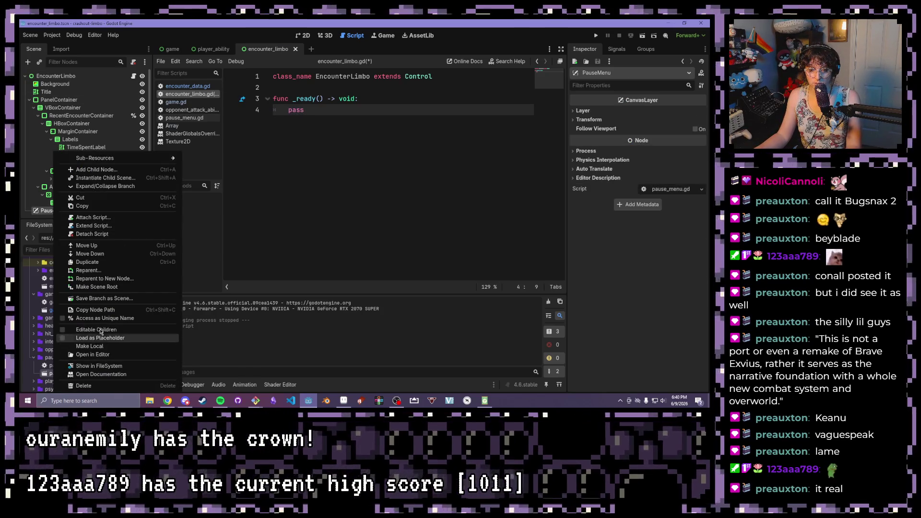
pyautogui.click(103, 318)
pyautogui.keyDown('ctrl'); pyautogui.click(72, 194); pyautogui.keyUp('ctrl')
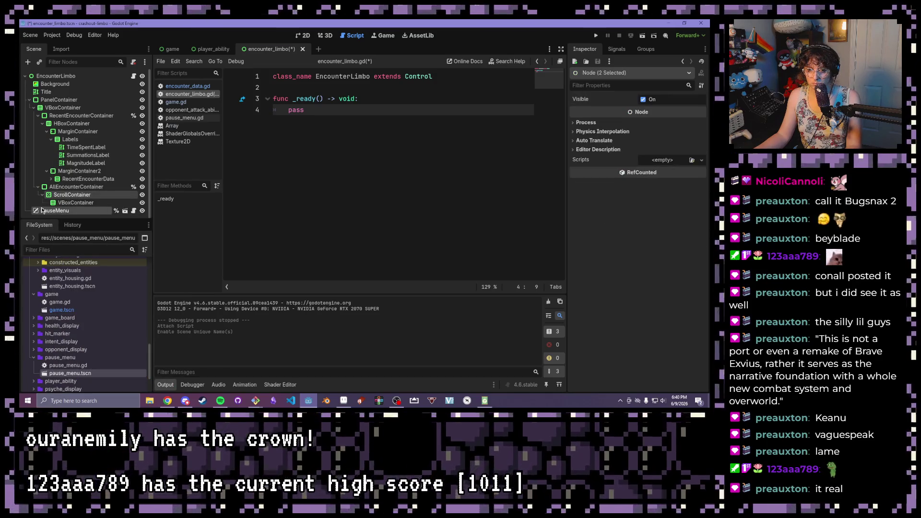
pyautogui.click(86, 212)
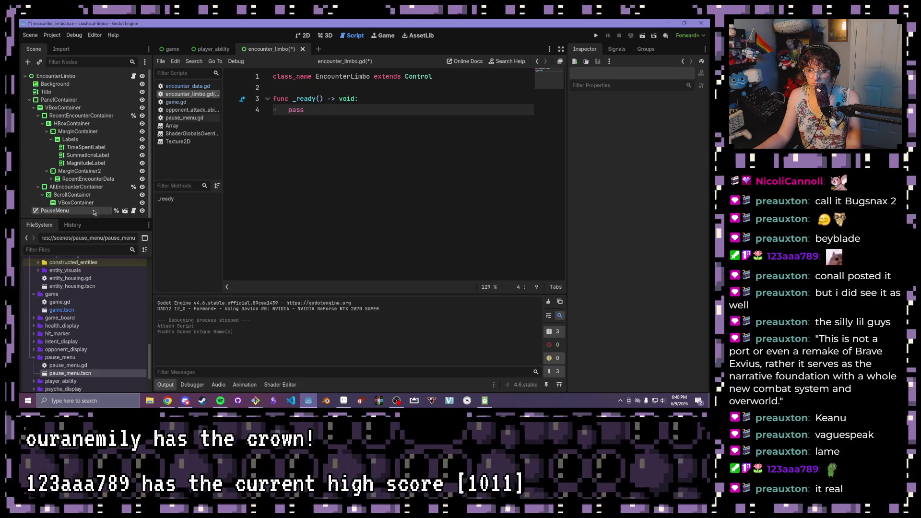
pyautogui.moveTo(86, 213)
pyautogui.mouseDown()
pyautogui.moveTo(164, 187)
pyautogui.moveTo(335, 87)
pyautogui.mouseUp()
pyautogui.click(455, 76)
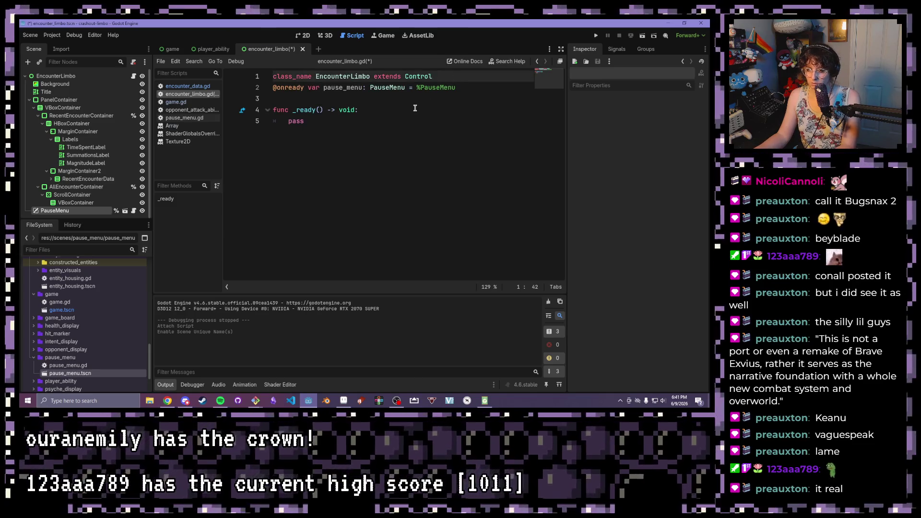
# Replace pass with pause_menu.connect("pause_engaged", _handle_pause_engage)
pyautogui.press('Return')
pyautogui.moveTo(304, 132); pyautogui.dragTo(288, 132)
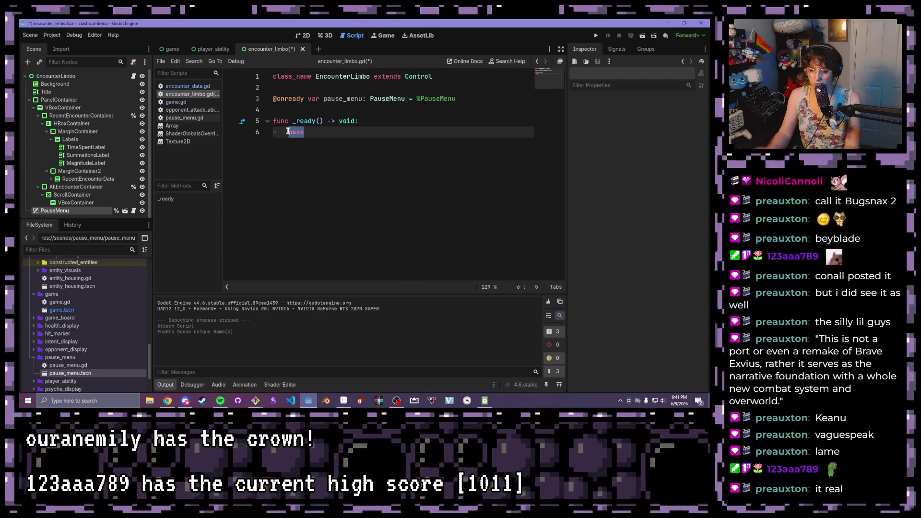
pyautogui.write('pause_menu')
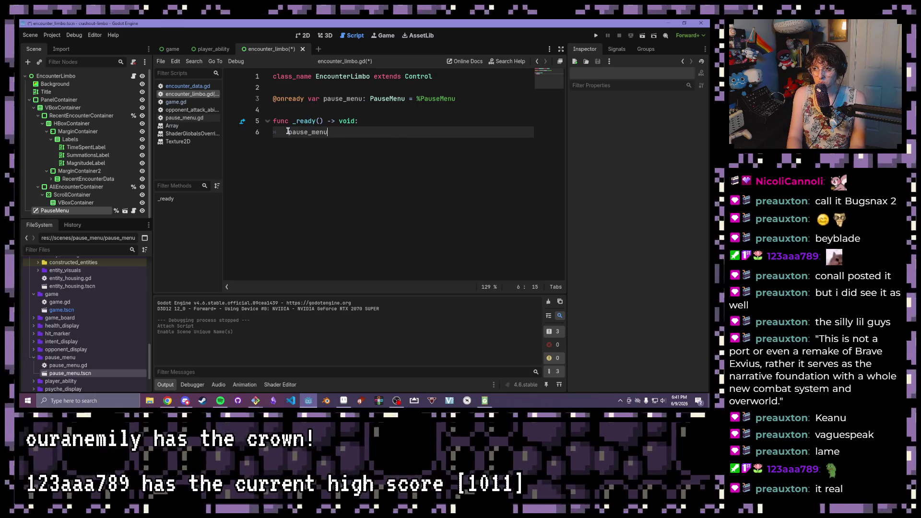
pyautogui.write('.connecti')
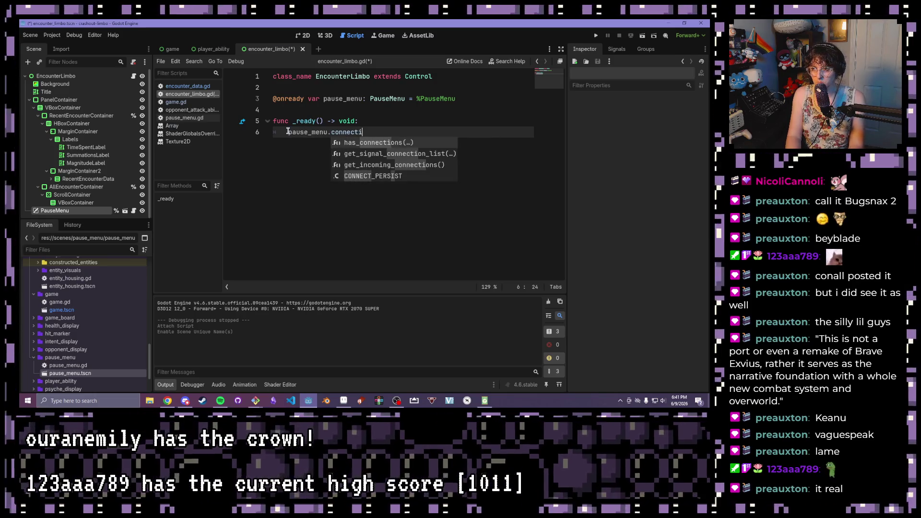
pyautogui.write('("')
pyautogui.press('Down')
pyautogui.press('Down')
pyautogui.press('Down')
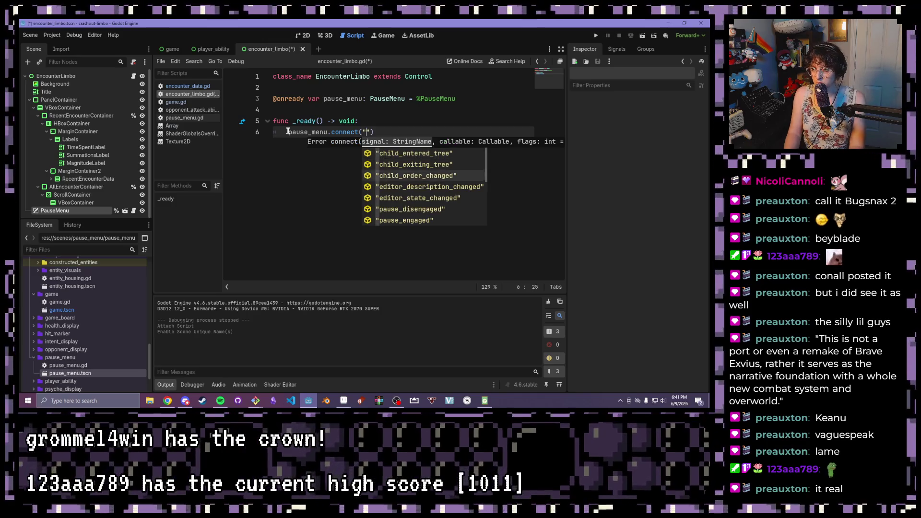
pyautogui.press('Up')
pyautogui.press('Up')
pyautogui.press('Return')
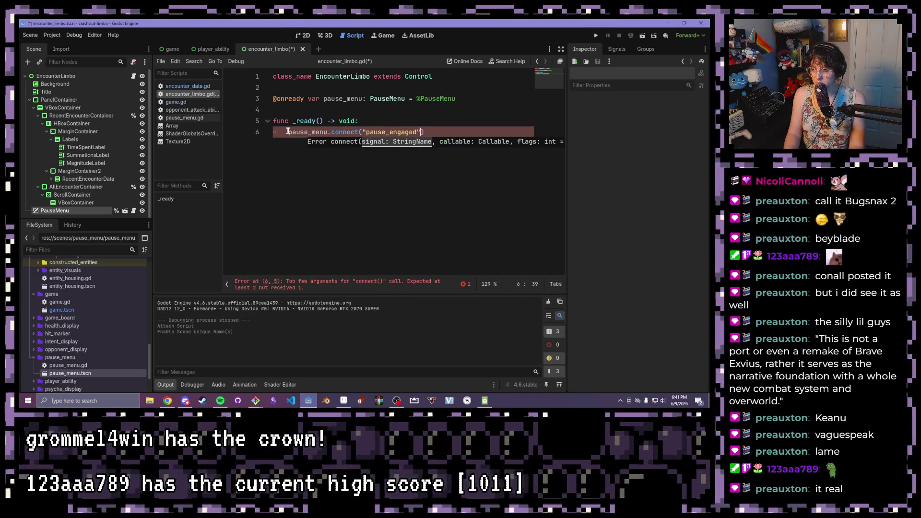
pyautogui.write(', _h')
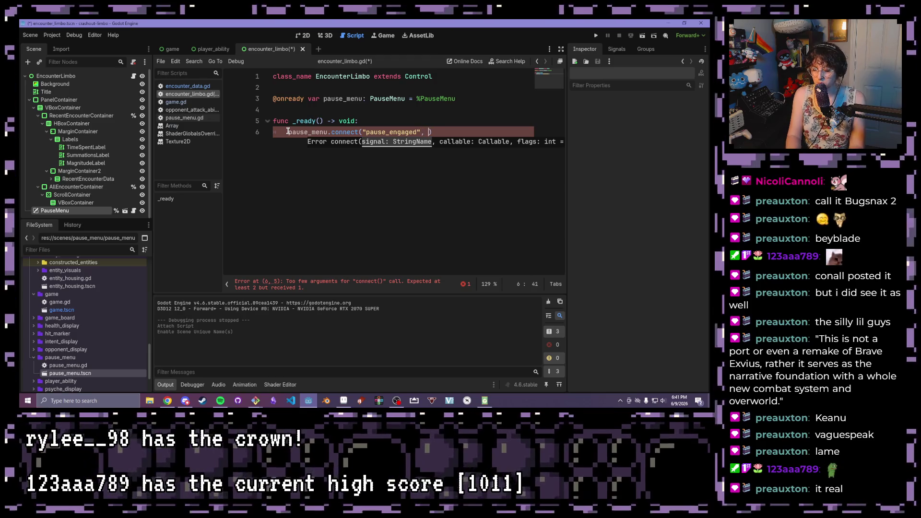
pyautogui.write('andle_pau')
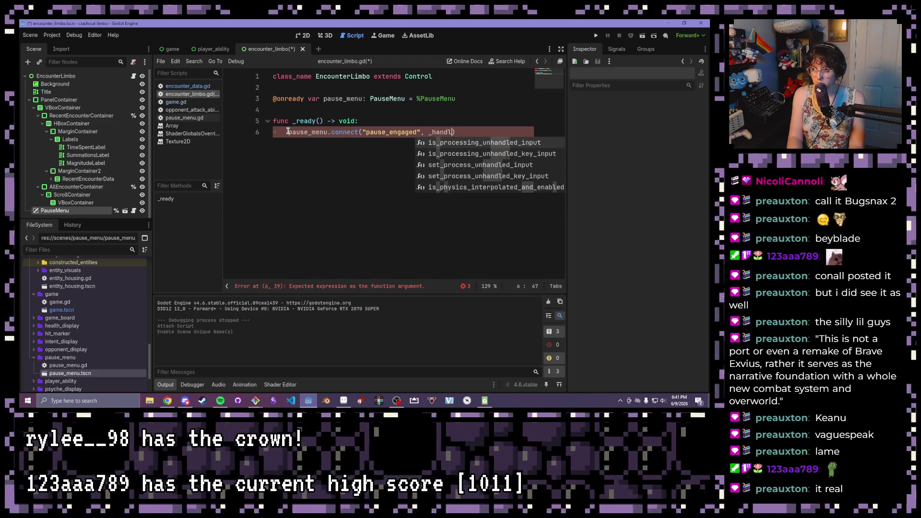
pyautogui.write('se_e')
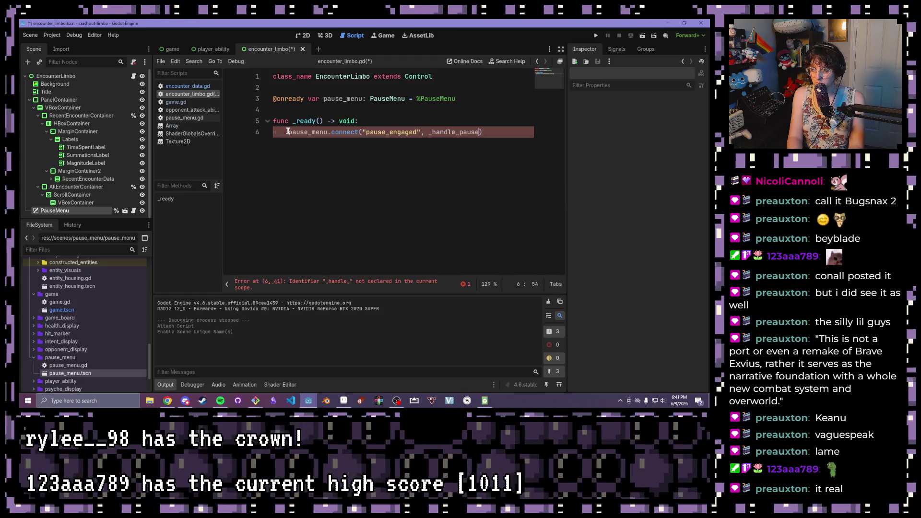
pyautogui.write('ngage')
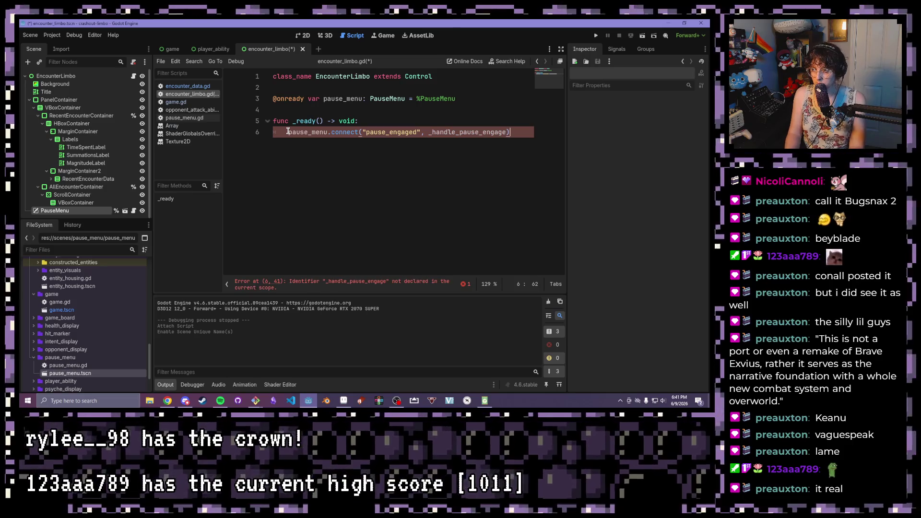
pyautogui.press('End')
pyautogui.press('Return')
# Add a second connect call for the pause_disengaged signal by copying the first
pyautogui.moveTo(510, 131); pyautogui.dragTo(285, 132)
pyautogui.hotkey('ctrl', 'c')
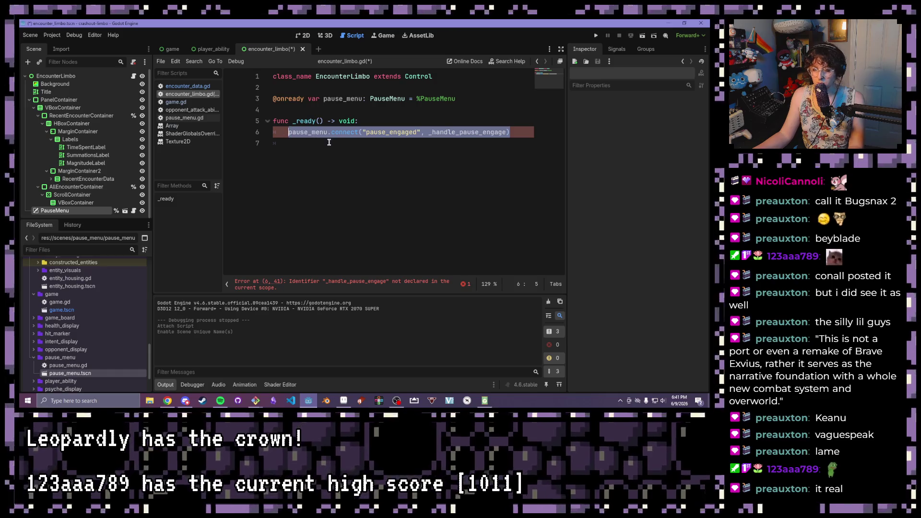
pyautogui.click(330, 143)
pyautogui.hotkey('ctrl', 'v')
pyautogui.doubleClick(419, 143)
pyautogui.write('disengaged')
pyautogui.press('End')
pyautogui.press('Left')
pyautogui.press('BackSpace')
pyautogui.press('BackSpace')
pyautogui.press('BackSpace')
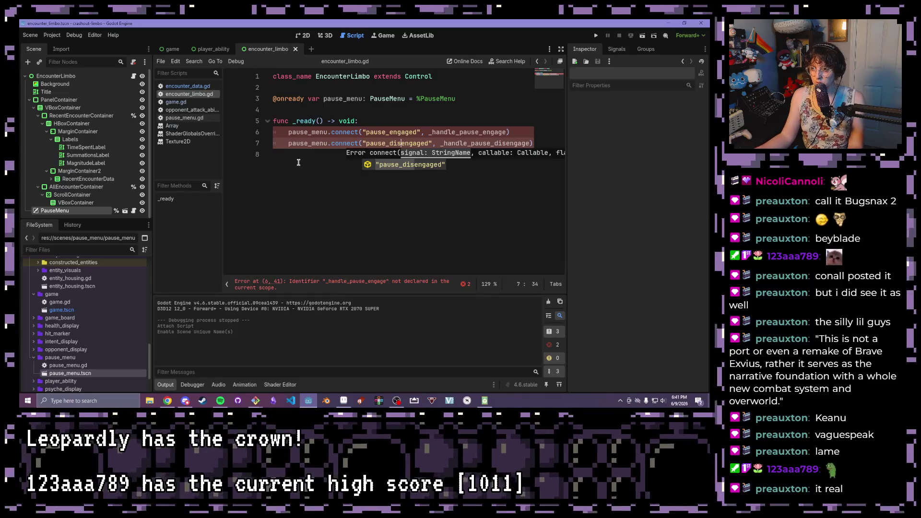
pyautogui.write('disengage')
pyautogui.press('End')
# Add a _handle_pause_engage function whose body calls pause_menu.engage()
pyautogui.press('Return')
pyautogui.press('Return')
pyautogui.write('func _hn')
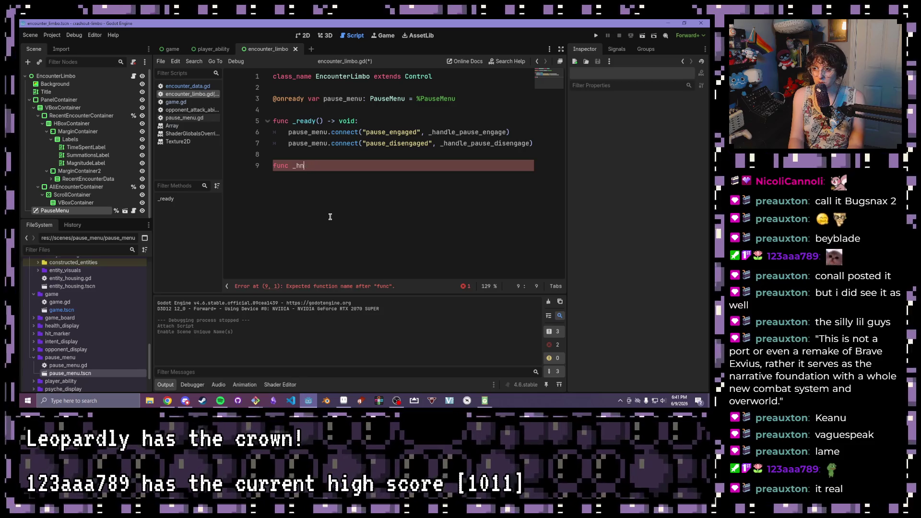
pyautogui.write('adldle_pause_eng')
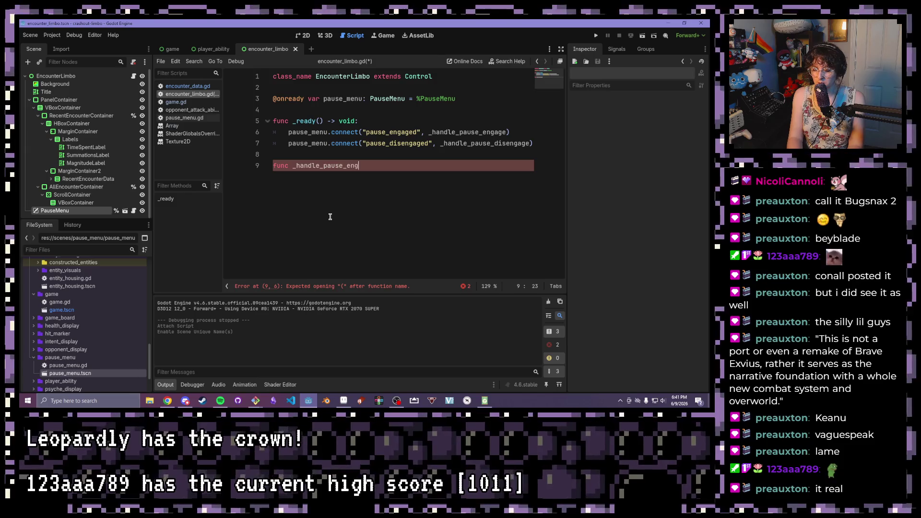
pyautogui.write('age() -> void:')
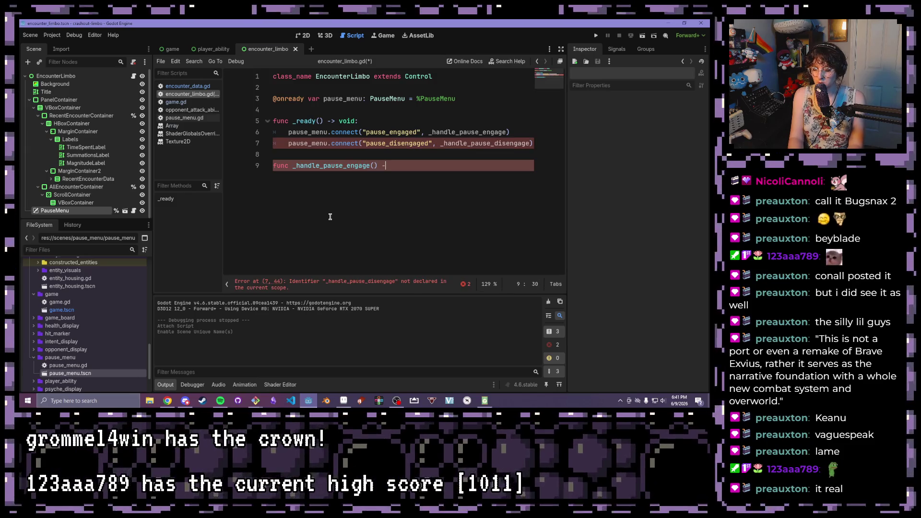
pyautogui.press('Return')
pyautogui.write('pause')
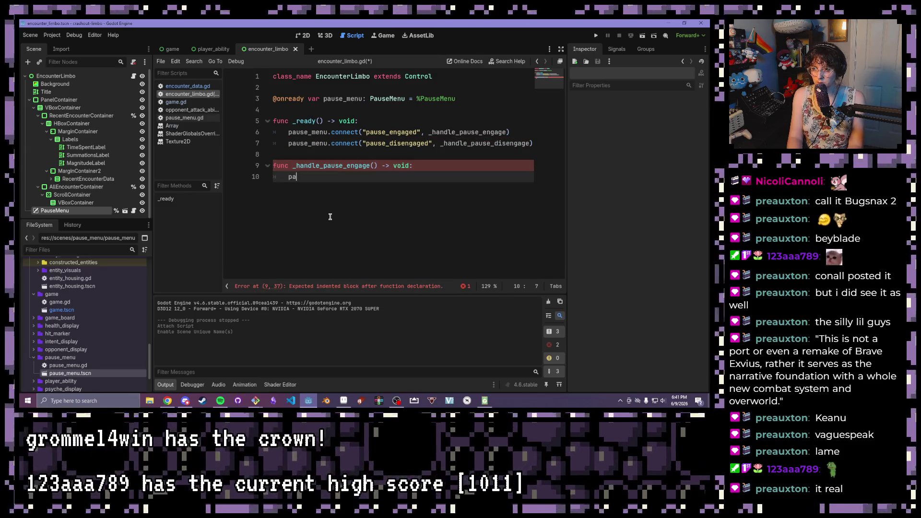
pyautogui.press('Return')
pyautogui.write('.eng')
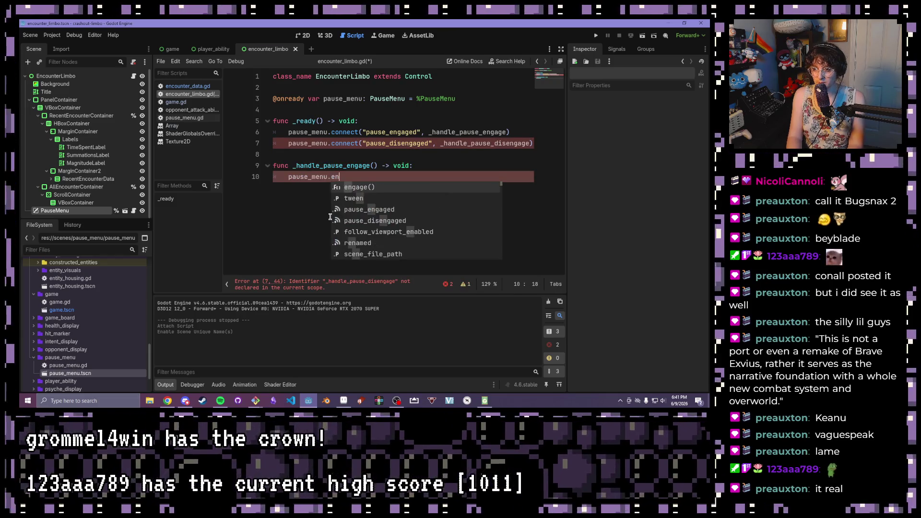
pyautogui.press('Return')
pyautogui.press('Return')
pyautogui.press('BackSpace')
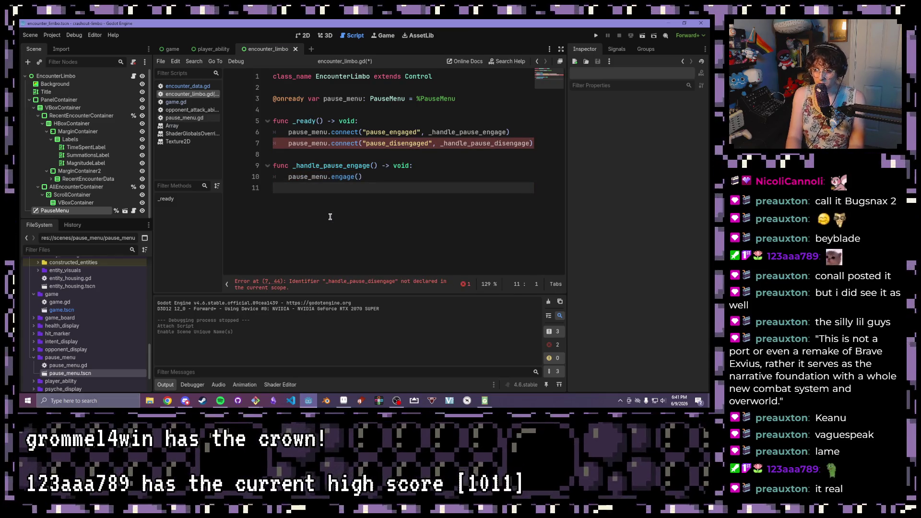
pyautogui.moveTo(366, 176); pyautogui.dragTo(287, 177)
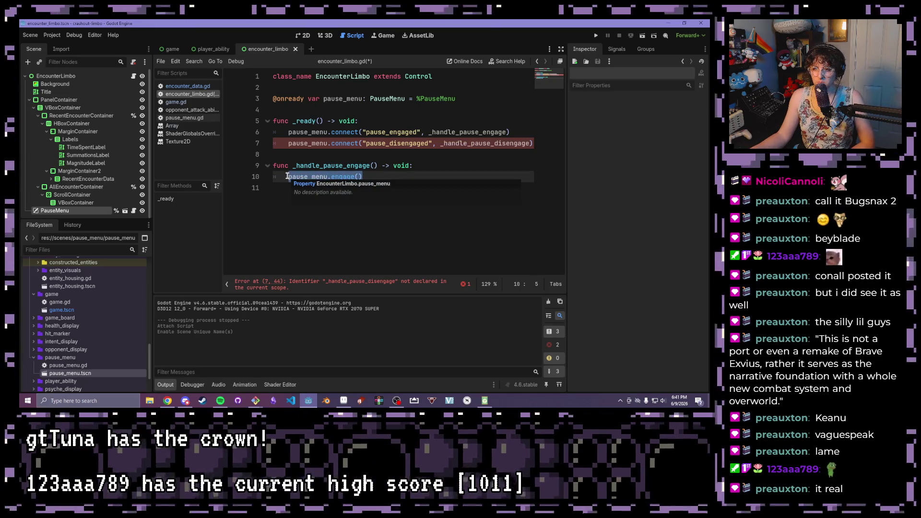
pyautogui.click(445, 166)
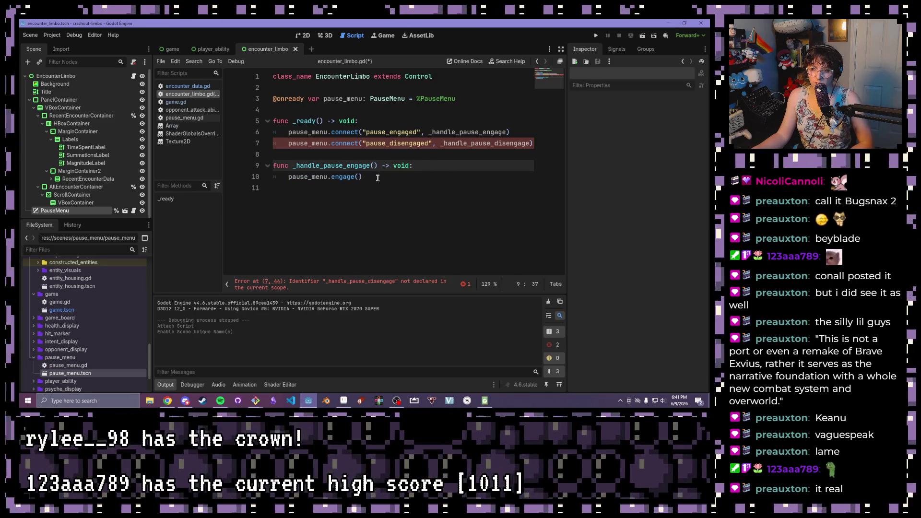
pyautogui.moveTo(378, 178); pyautogui.dragTo(241, 167)
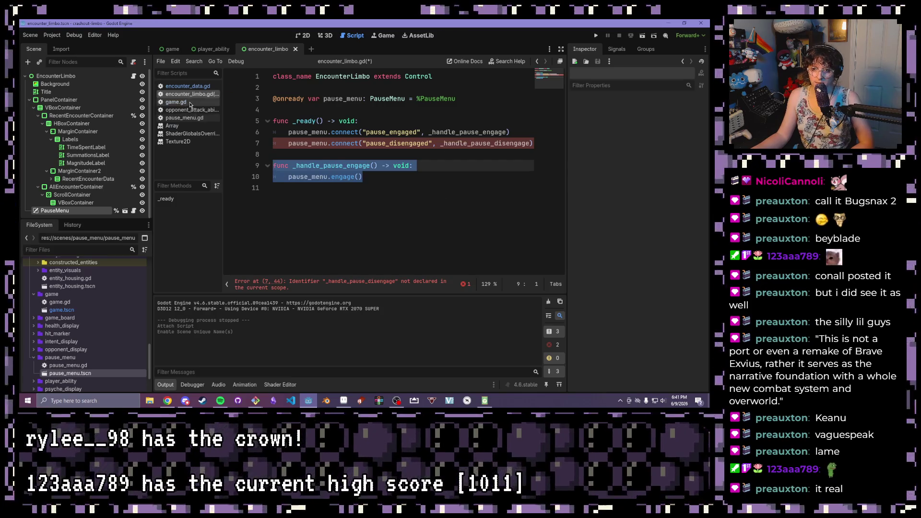
# Change the handler on line 7's connect call to a pause_menu method
pyautogui.click(176, 102)
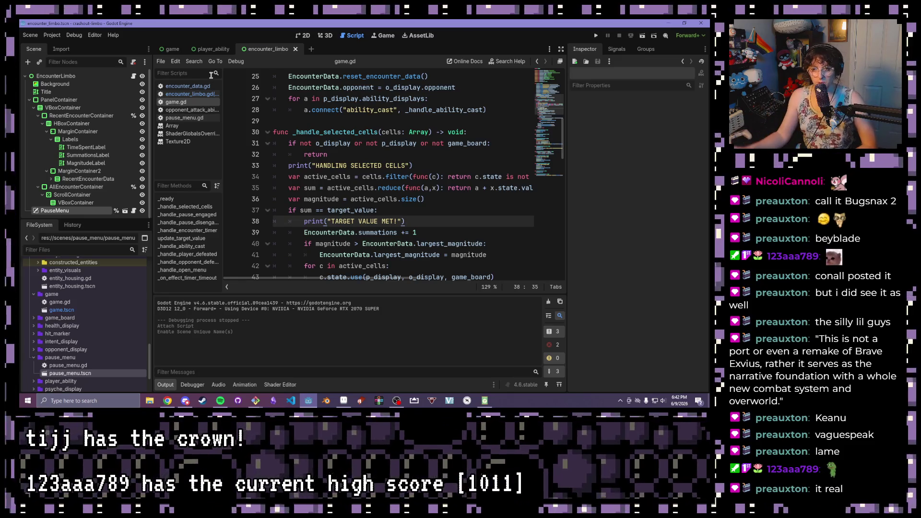
pyautogui.click(199, 86)
pyautogui.click(199, 94)
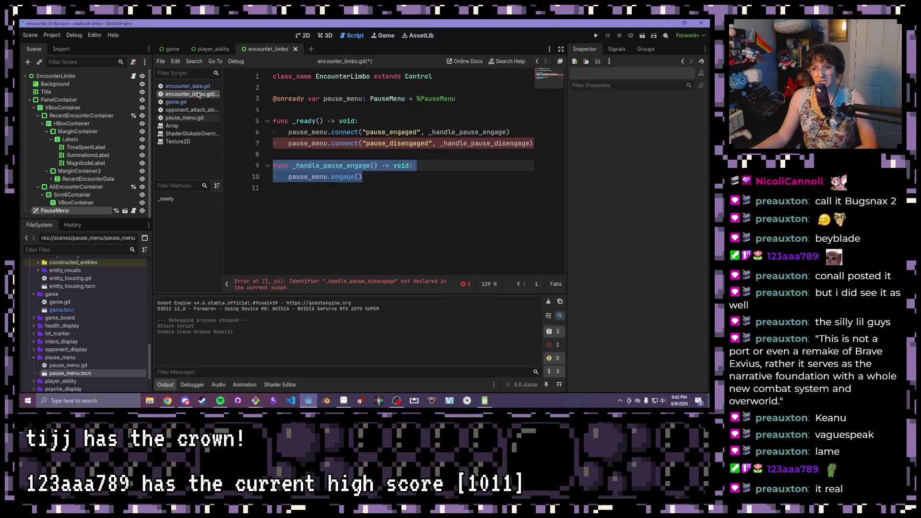
pyautogui.click(419, 172)
pyautogui.click(529, 142)
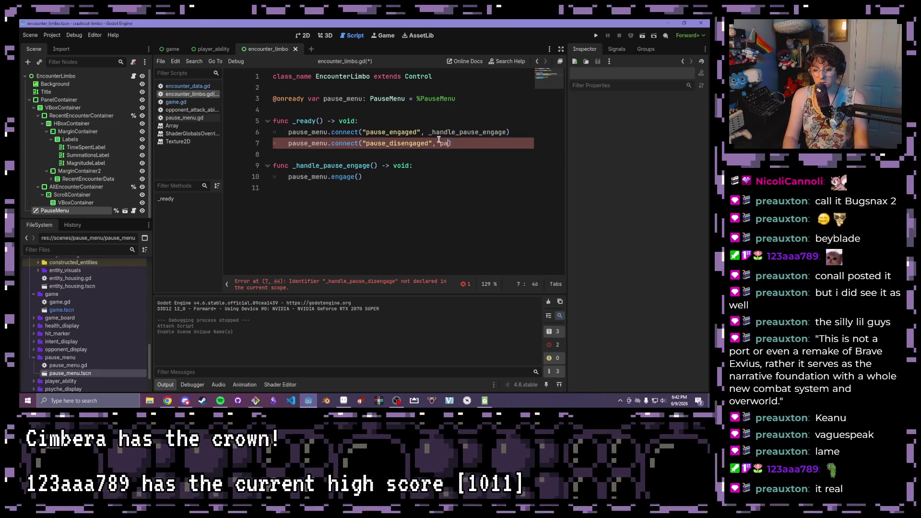
pyautogui.write('use')
pyautogui.press('Return')
pyautogui.write('.')
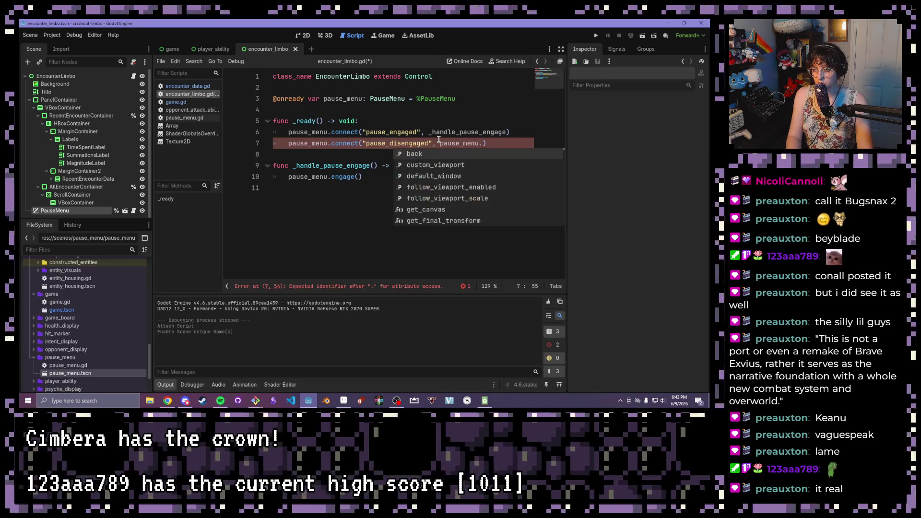
pyautogui.write('engage')
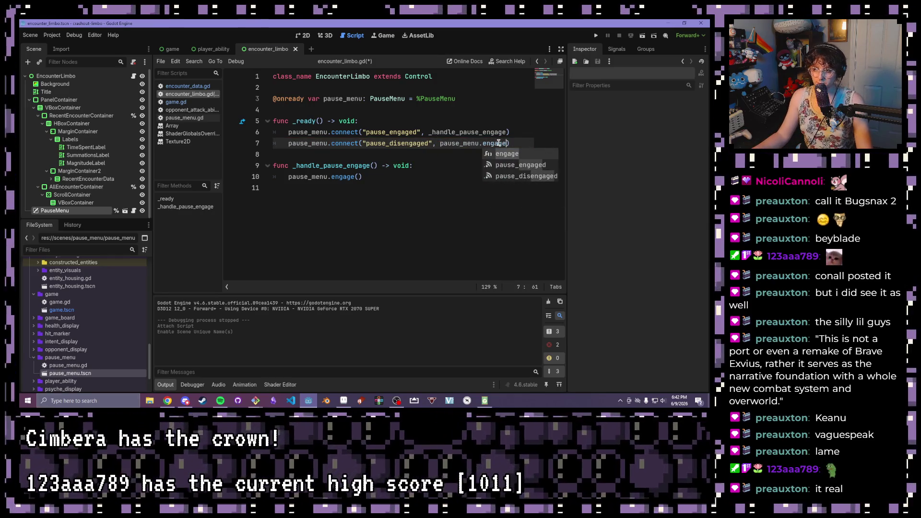
# Delete the leftover _handle_pause_engage function and complete the pause_menu.disengage reference
pyautogui.click(414, 177)
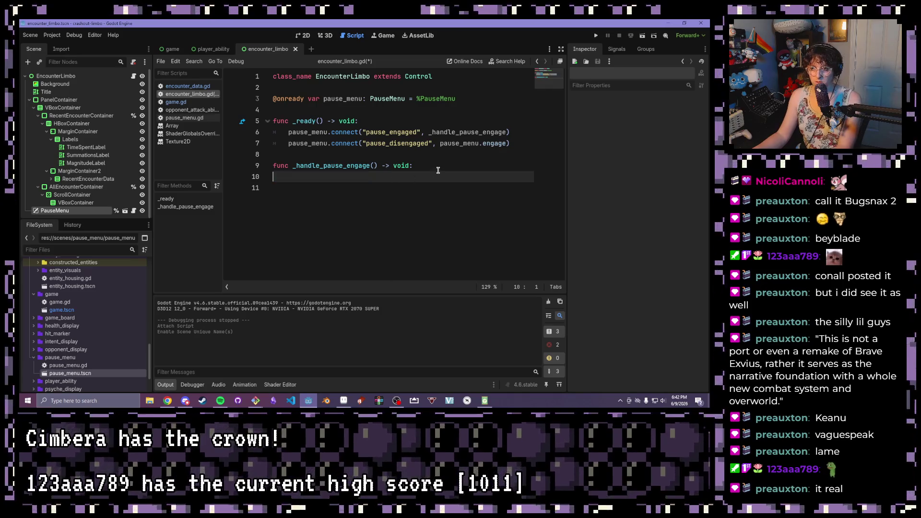
pyautogui.moveTo(439, 170); pyautogui.dragTo(255, 166)
pyautogui.press('BackSpace')
pyautogui.press('BackSpace')
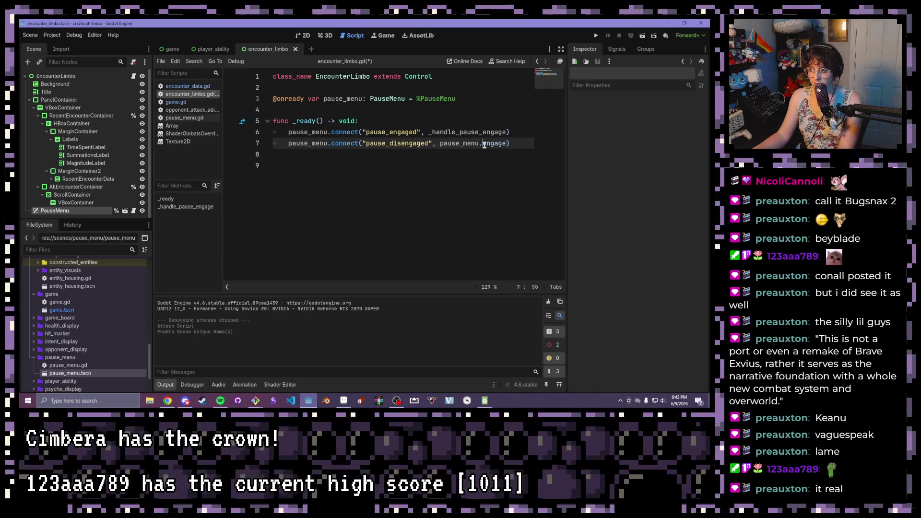
pyautogui.write('dis')
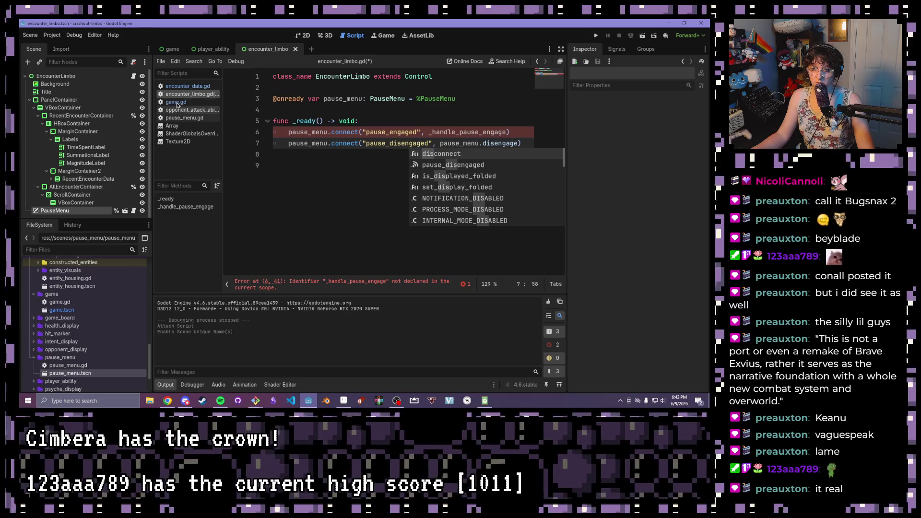
pyautogui.click(189, 119)
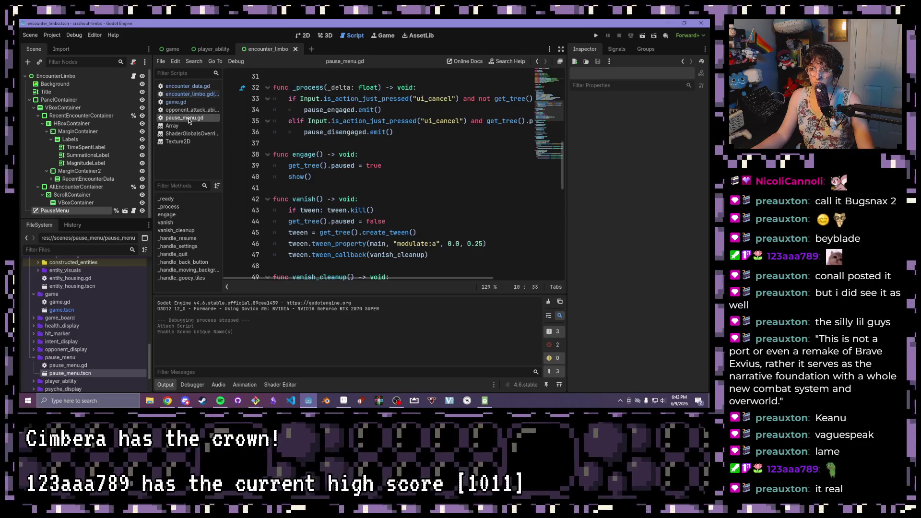
# Scroll up and down through pause_menu.gd to review its code
pyautogui.scroll(2, 324, 155)
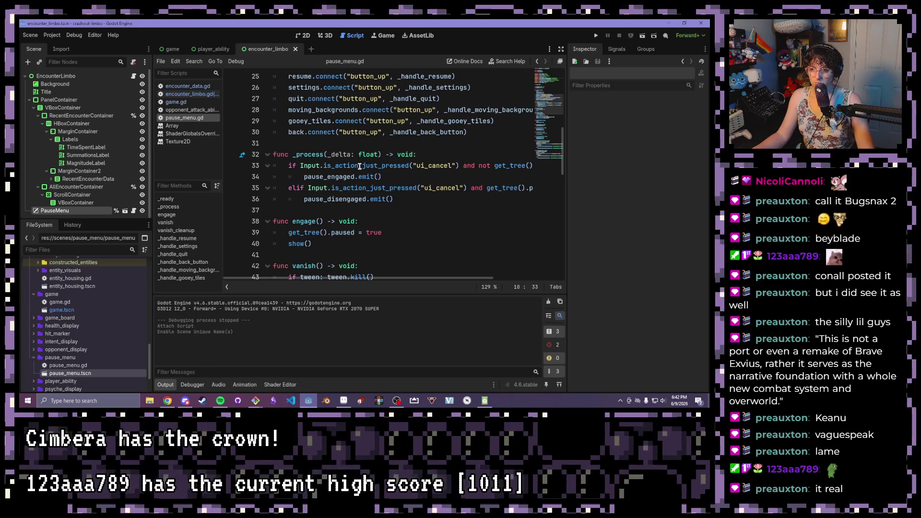
pyautogui.scroll(5, 360, 166)
pyautogui.scroll(-5, 359, 166)
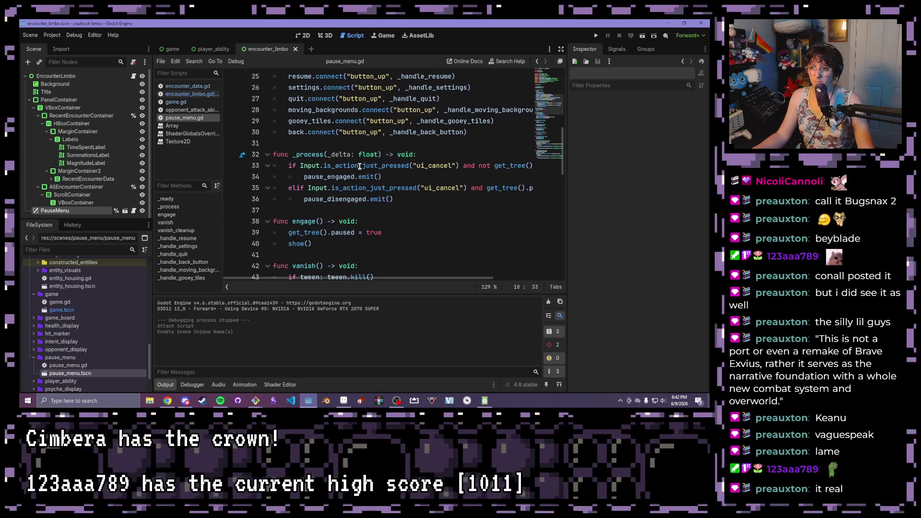
pyautogui.scroll(-7, 360, 166)
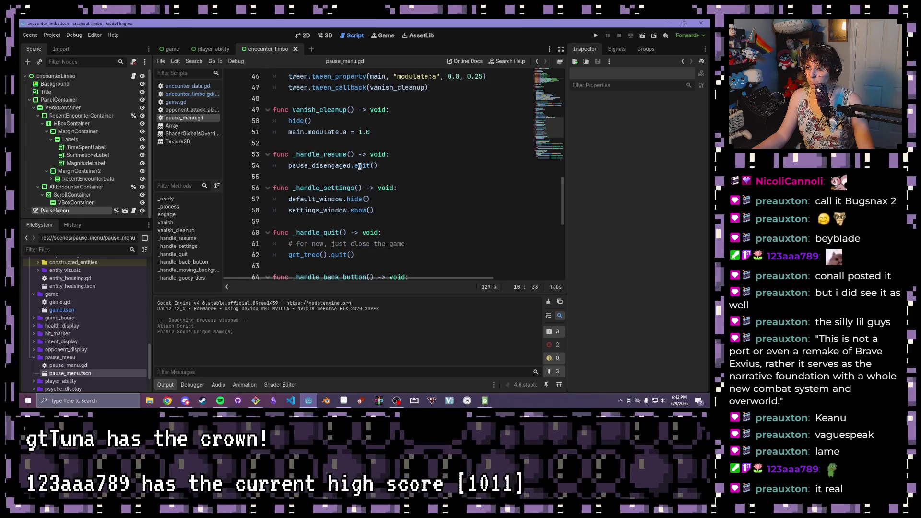
pyautogui.scroll(-1, 360, 166)
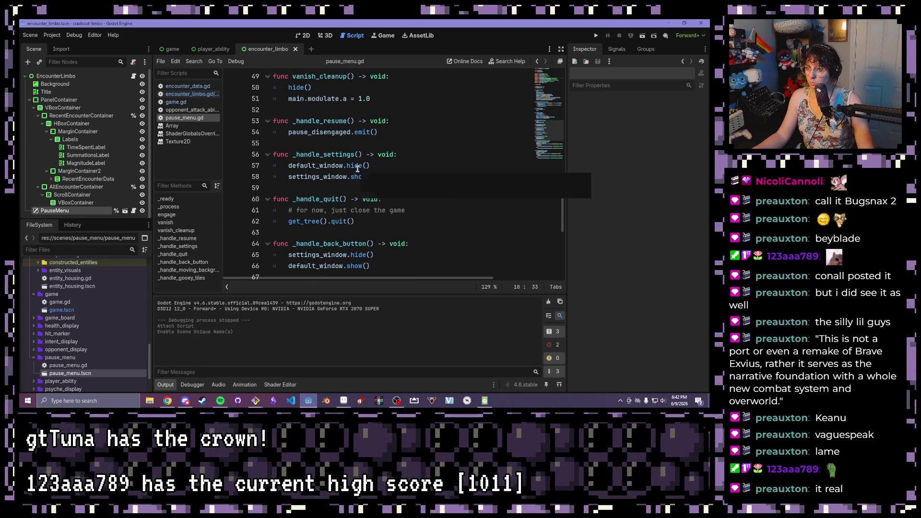
pyautogui.scroll(-6, 358, 168)
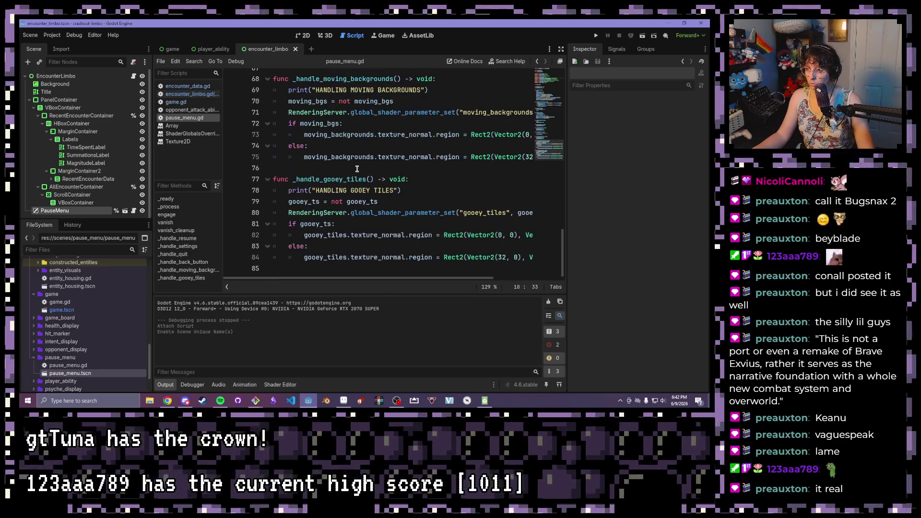
pyautogui.scroll(4, 357, 169)
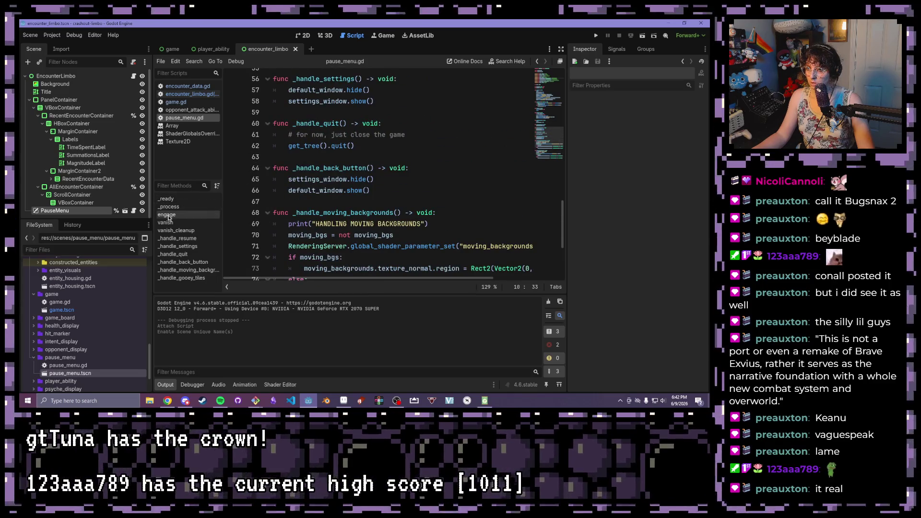
# Jump to the engage and vanish functions, then switch back to encounter_limbo.gd
pyautogui.click(168, 215)
pyautogui.click(172, 223)
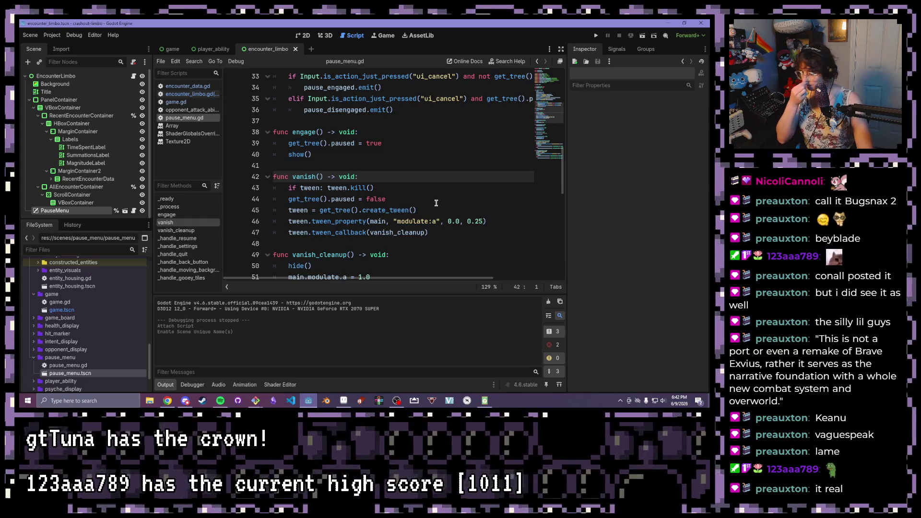
pyautogui.scroll(2, 436, 203)
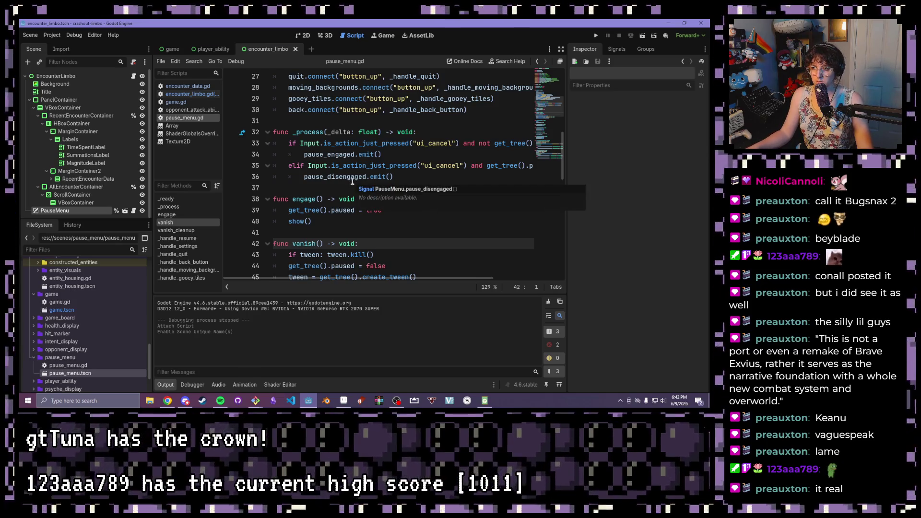
pyautogui.scroll(-1, 348, 233)
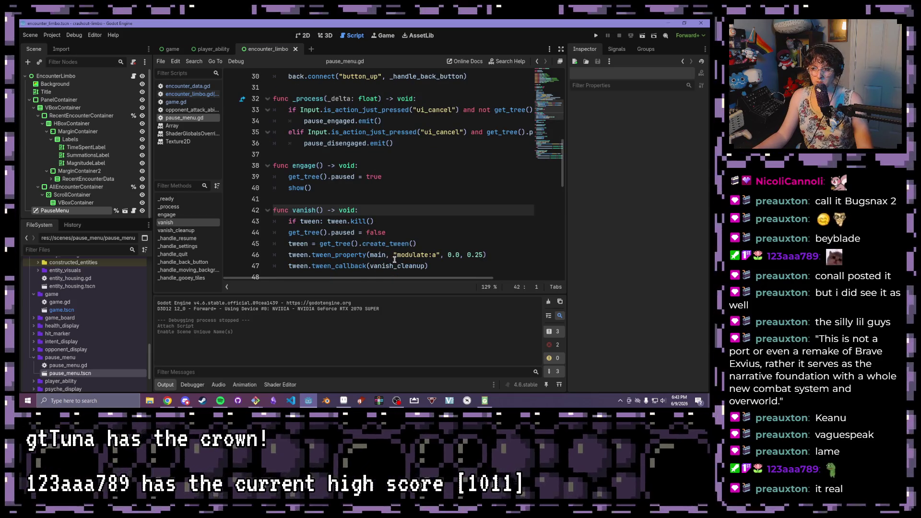
pyautogui.click(187, 95)
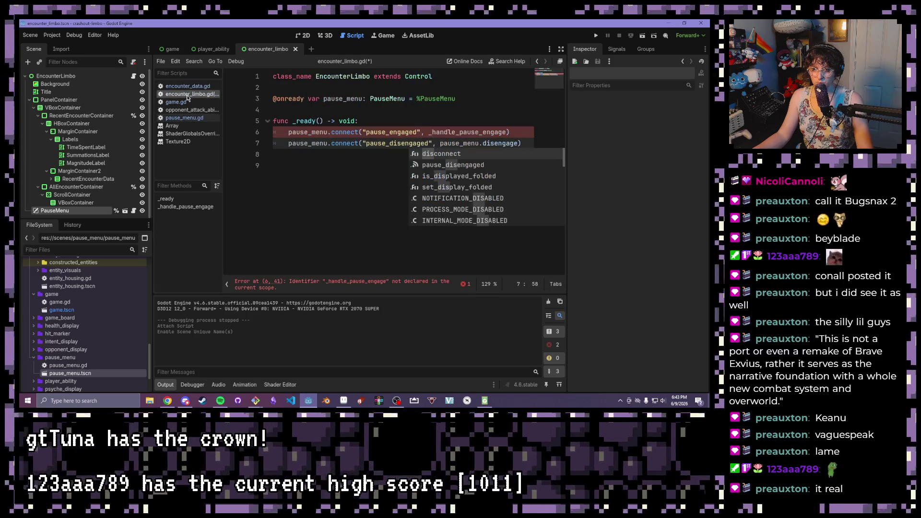
# Change the connect targets to pause_menu.engage and pause_menu.vanish
pyautogui.click(473, 122)
pyautogui.moveTo(516, 144); pyautogui.dragTo(480, 144)
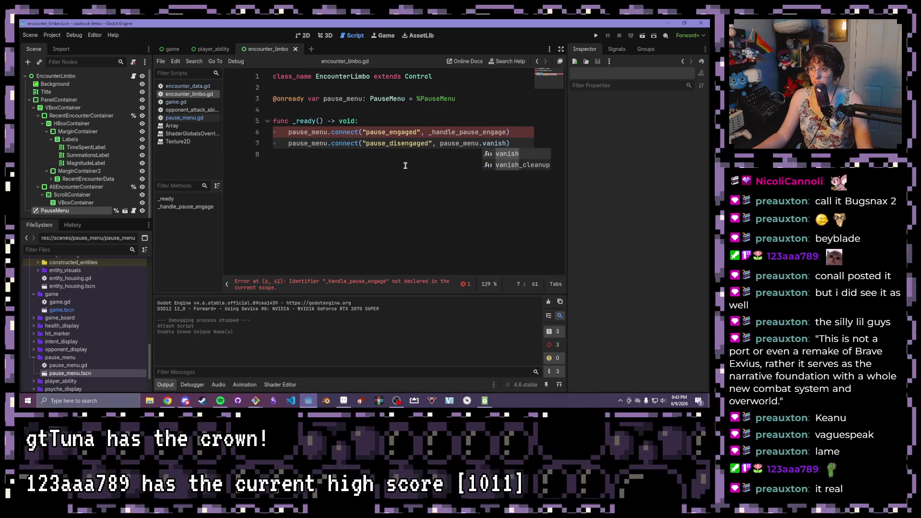
pyautogui.moveTo(505, 130); pyautogui.dragTo(441, 132)
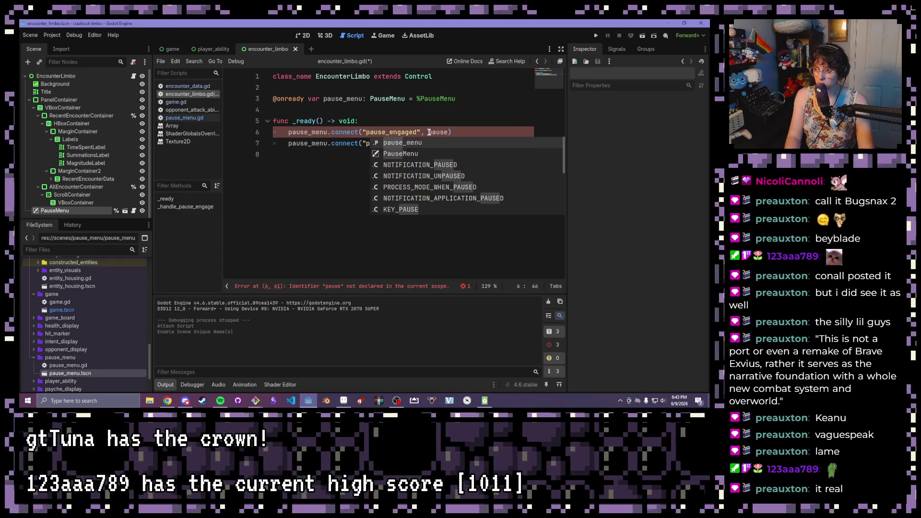
pyautogui.press('Return')
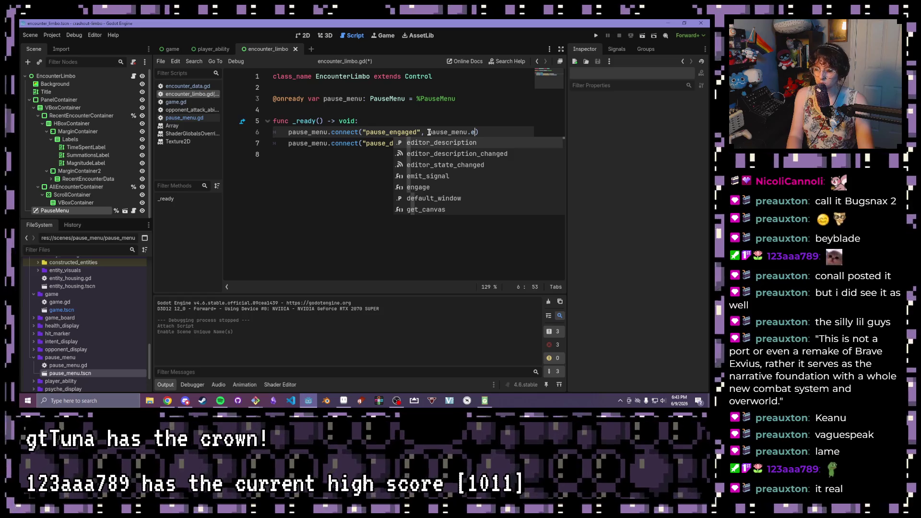
pyautogui.write('ngage')
pyautogui.press('Return')
pyautogui.hotkey('ctrl', 's')
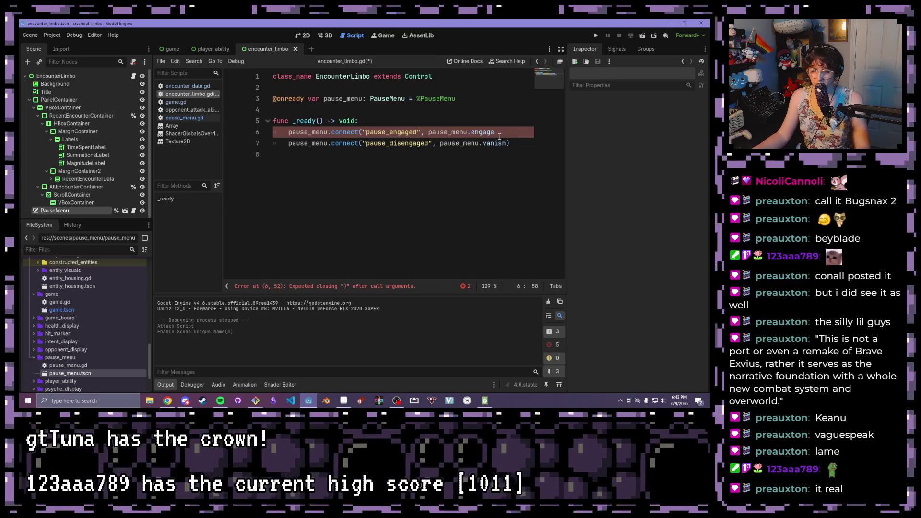
pyautogui.write(')')
# Save the script, run the project and bring up the in-game pause menu
pyautogui.hotkey('ctrl', 's')
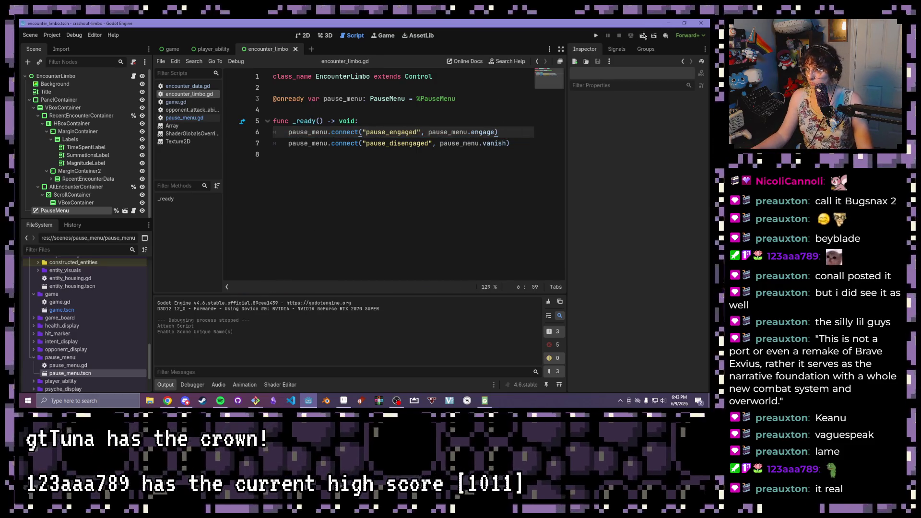
pyautogui.click(644, 35)
pyautogui.press('Escape')
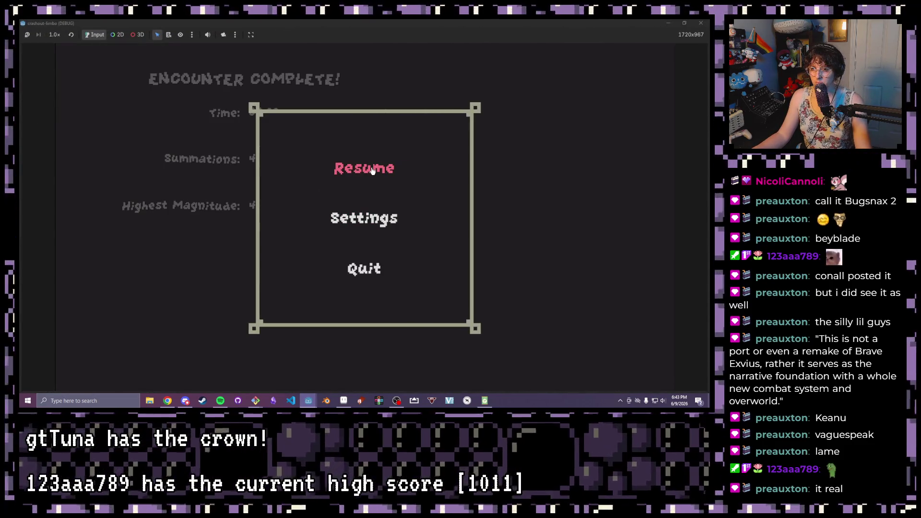
# Resume, reopen the pause menu, visit Settings and back, then close the game window
pyautogui.click(373, 169)
pyautogui.press('Escape')
pyautogui.press('Escape')
pyautogui.press('Escape')
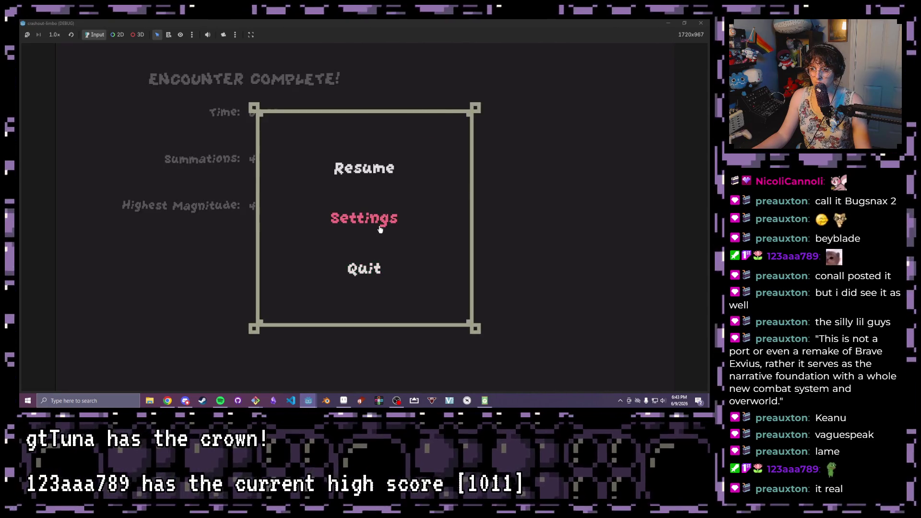
pyautogui.click(380, 229)
pyautogui.click(361, 308)
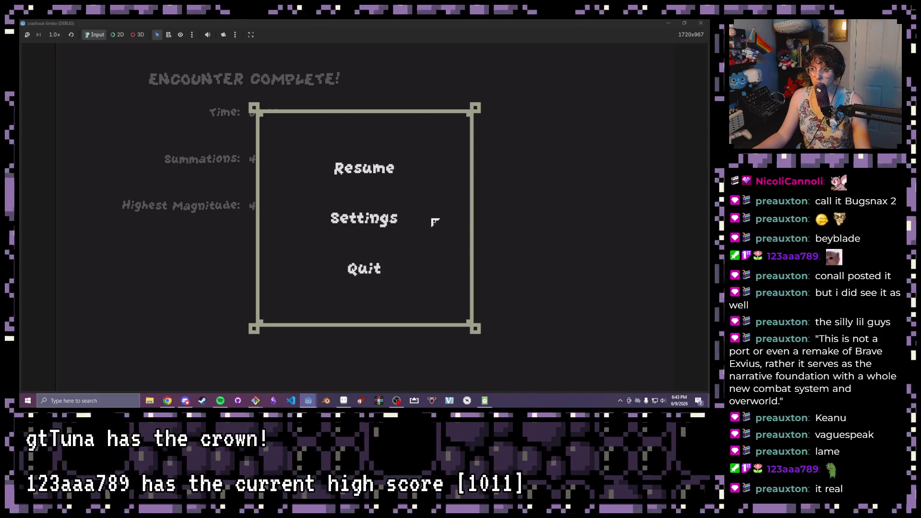
pyautogui.click(370, 165)
pyautogui.click(709, 22)
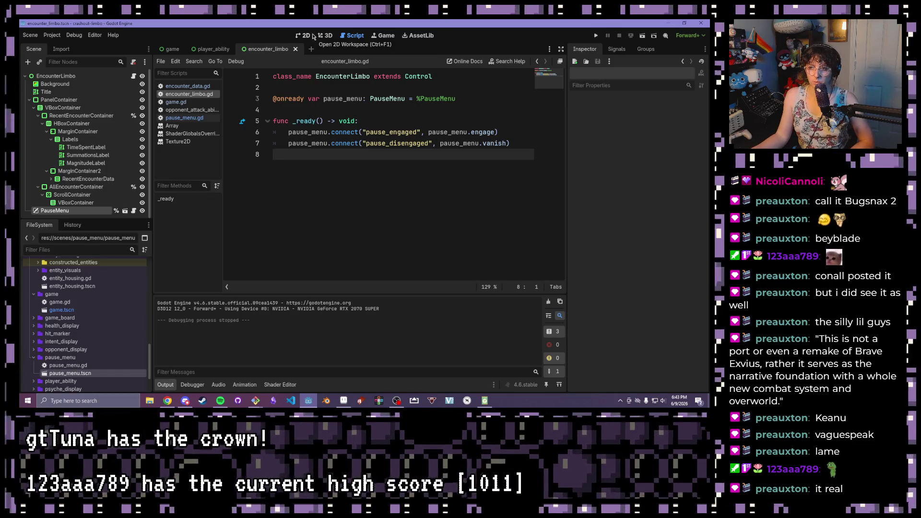
# Switch encounter_limbo to the 2D view, zoom around the canvas, and relaunch the game
pyautogui.click(304, 35)
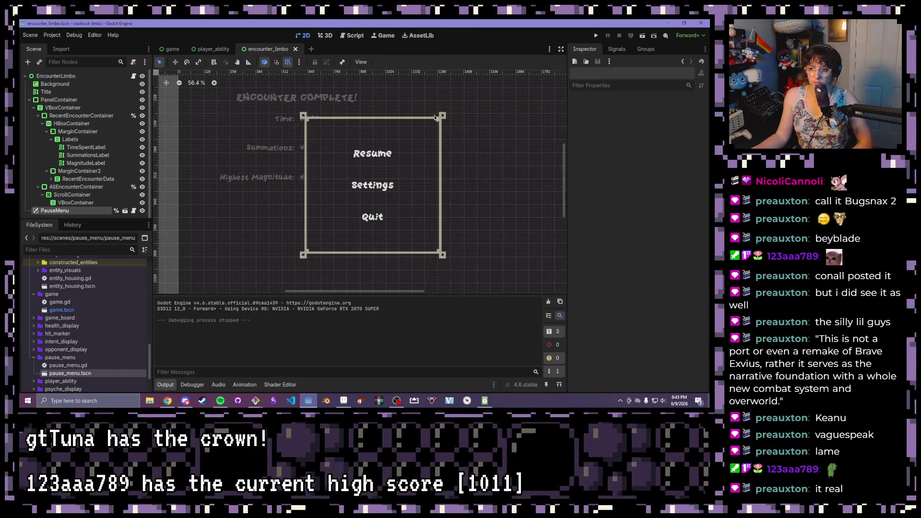
pyautogui.scroll(-1, 437, 119)
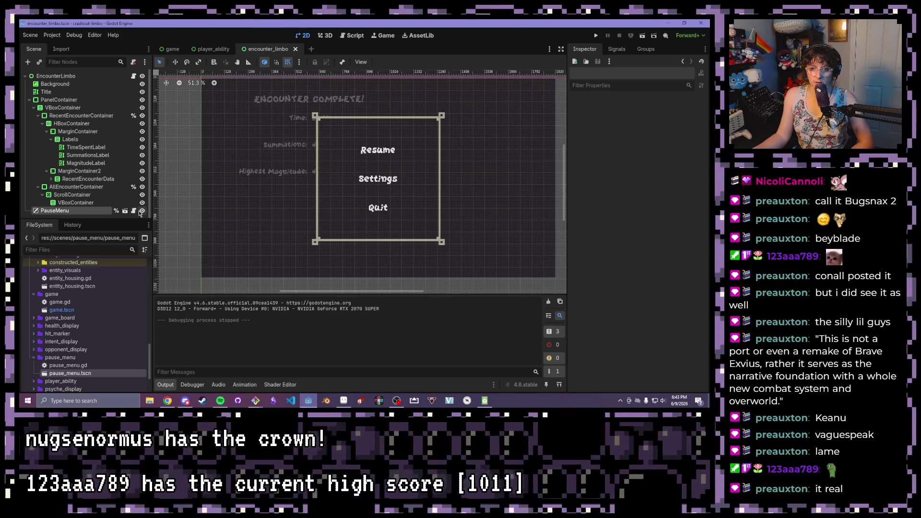
pyautogui.scroll(1, 381, 161)
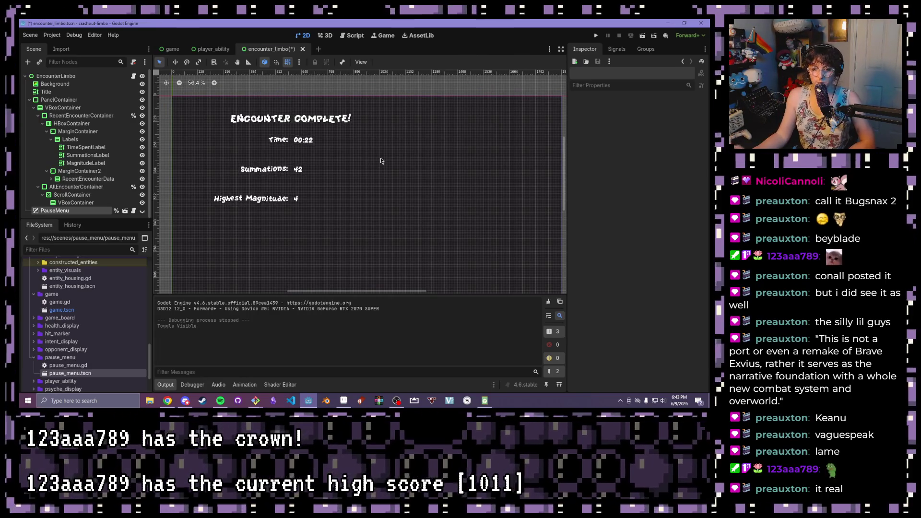
pyautogui.scroll(-2, 364, 150)
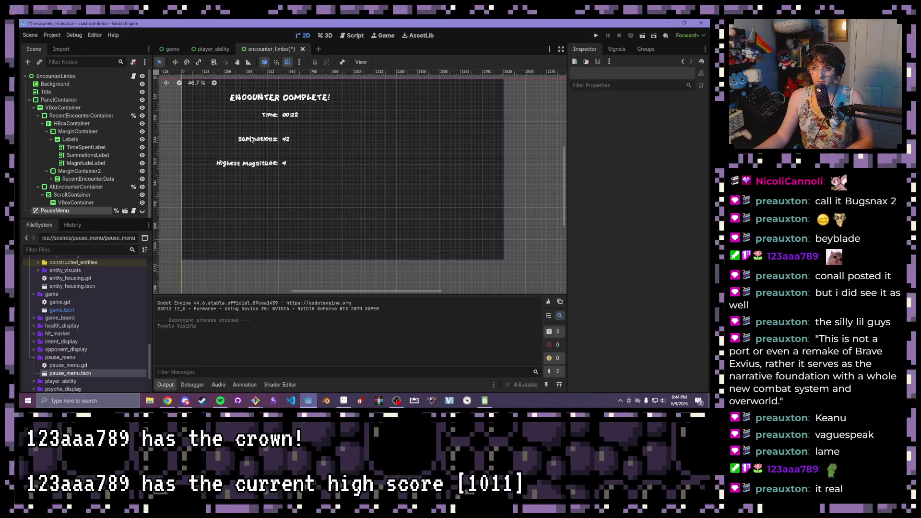
pyautogui.click(597, 36)
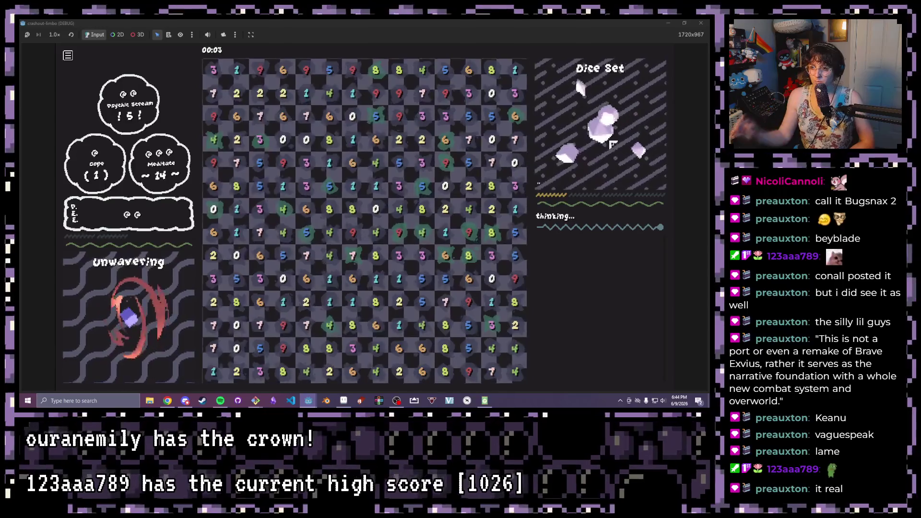
# Clear dice groups summing to 10, such as 6+4, 1+9, 8+2 and 7+3 pairs
pyautogui.click(365, 163)
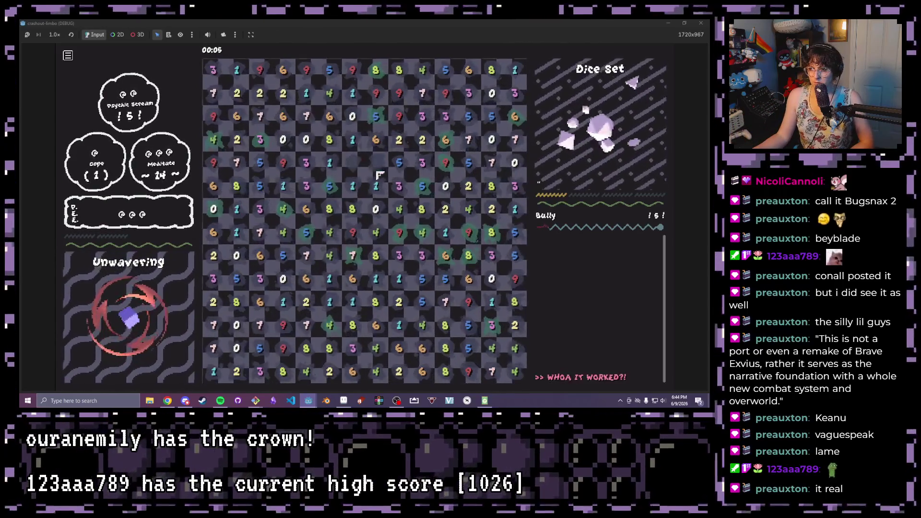
pyautogui.click(364, 94)
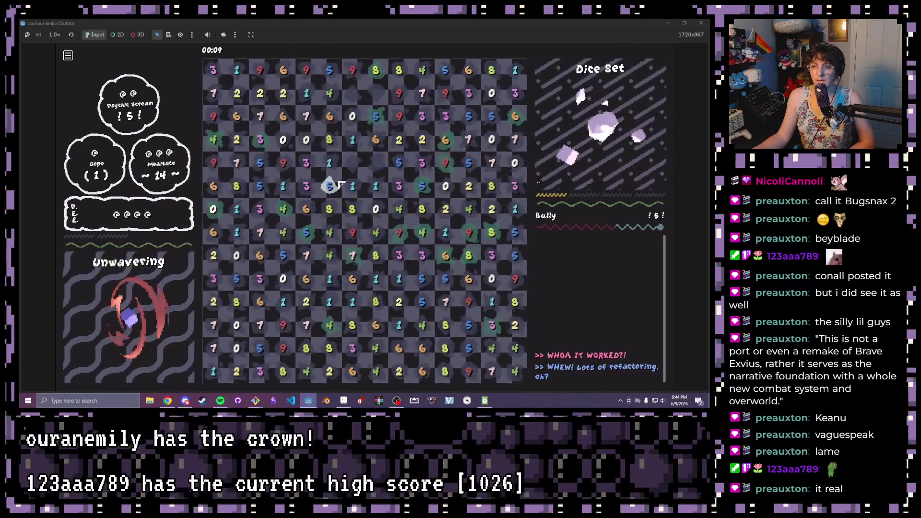
pyautogui.moveTo(423, 186); pyautogui.dragTo(352, 186)
pyautogui.moveTo(492, 186)
pyautogui.mouseDown()
pyautogui.moveTo(492, 209)
pyautogui.moveTo(445, 233)
pyautogui.mouseUp()
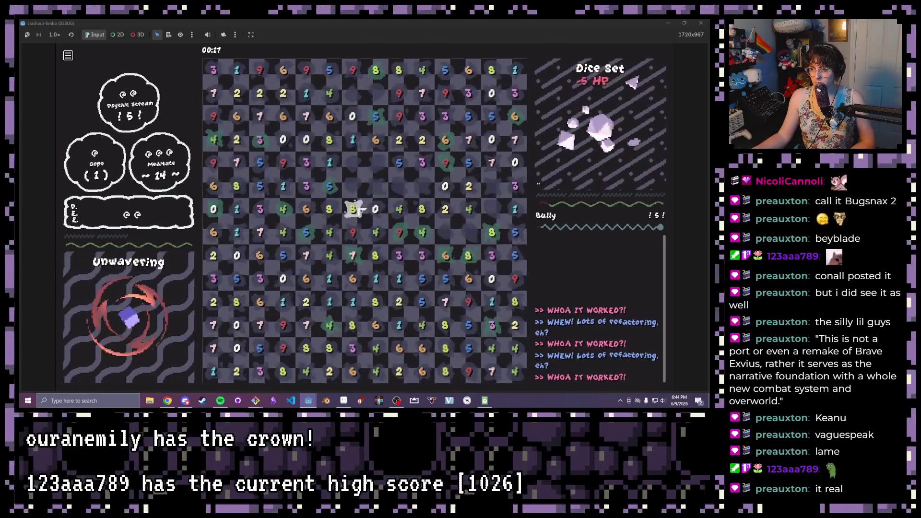
pyautogui.moveTo(259, 232); pyautogui.dragTo(259, 209)
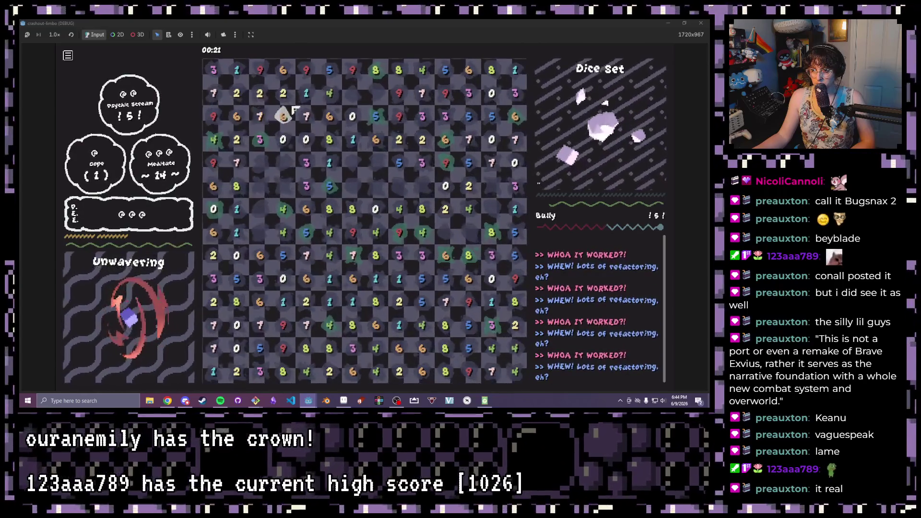
pyautogui.moveTo(265, 186); pyautogui.dragTo(283, 187)
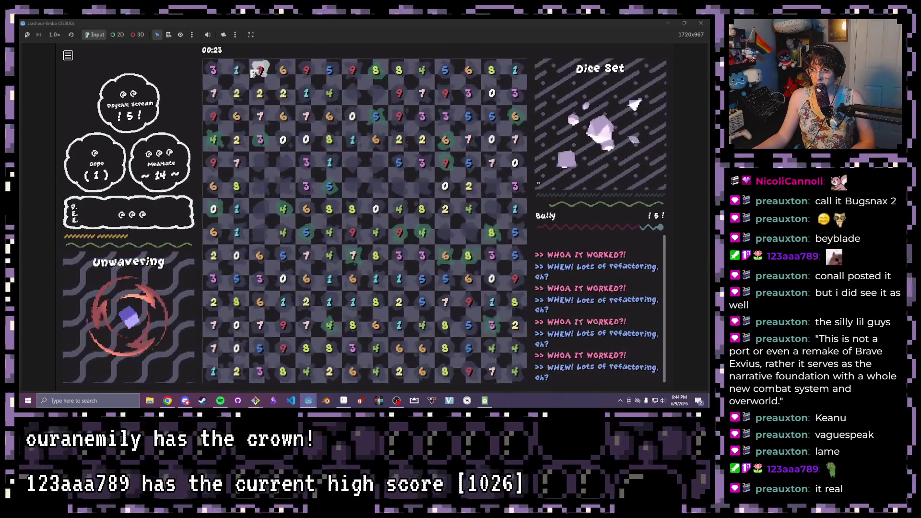
pyautogui.moveTo(283, 93); pyautogui.dragTo(261, 76)
pyautogui.moveTo(260, 117); pyautogui.dragTo(259, 140)
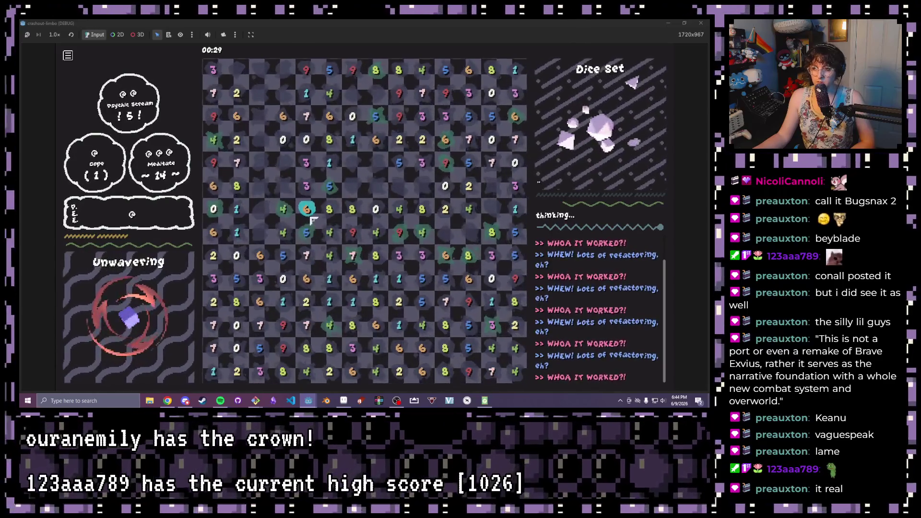
pyautogui.moveTo(329, 209); pyautogui.dragTo(284, 209)
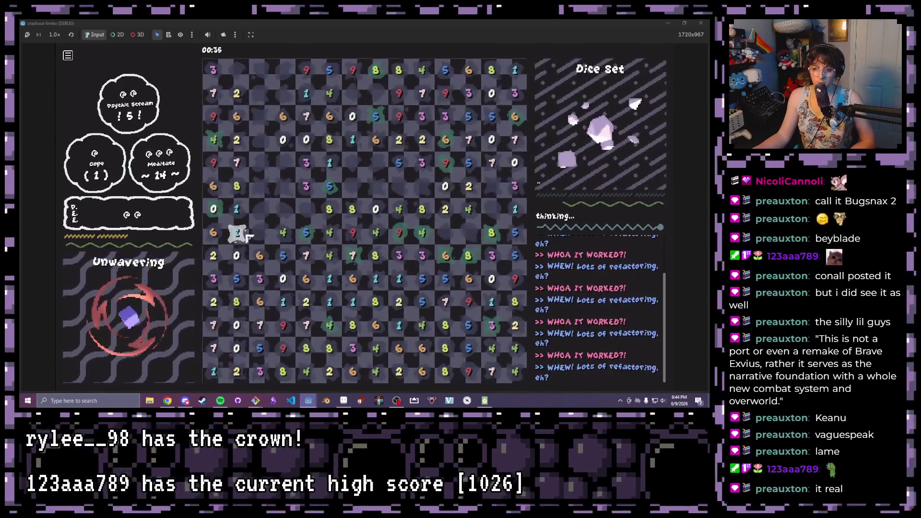
pyautogui.moveTo(237, 255); pyautogui.dragTo(237, 186)
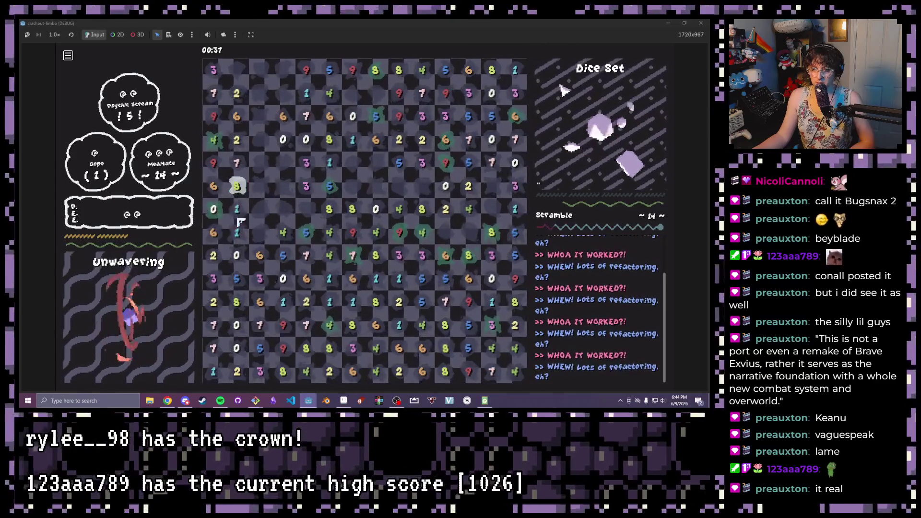
pyautogui.moveTo(226, 238); pyautogui.dragTo(282, 232)
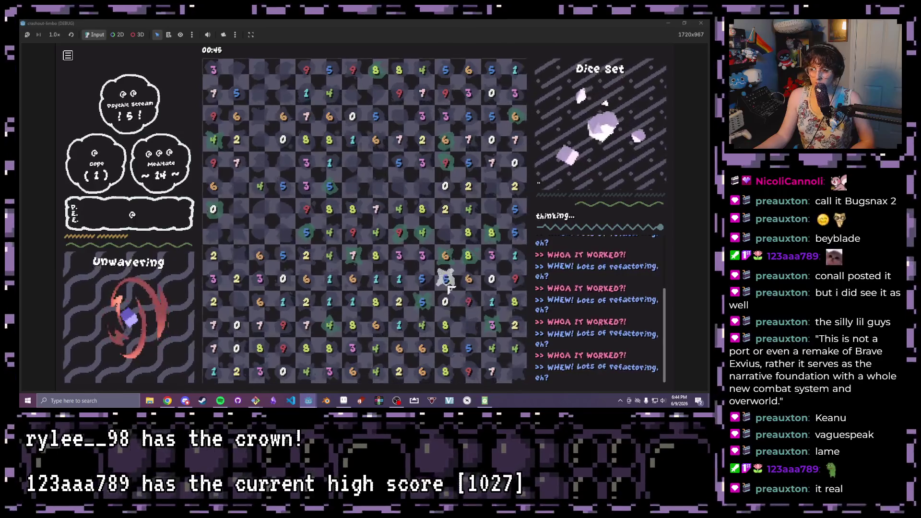
pyautogui.moveTo(446, 278); pyautogui.dragTo(423, 278)
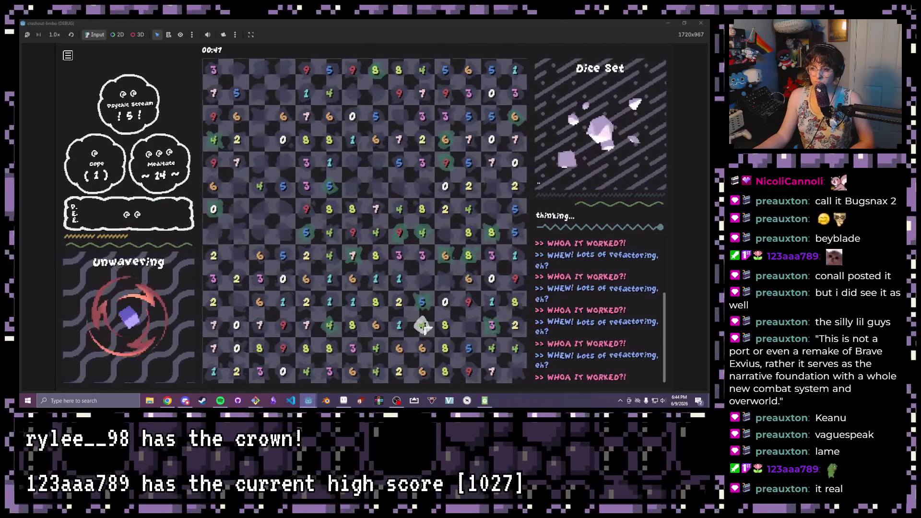
pyautogui.moveTo(424, 351); pyautogui.dragTo(422, 326)
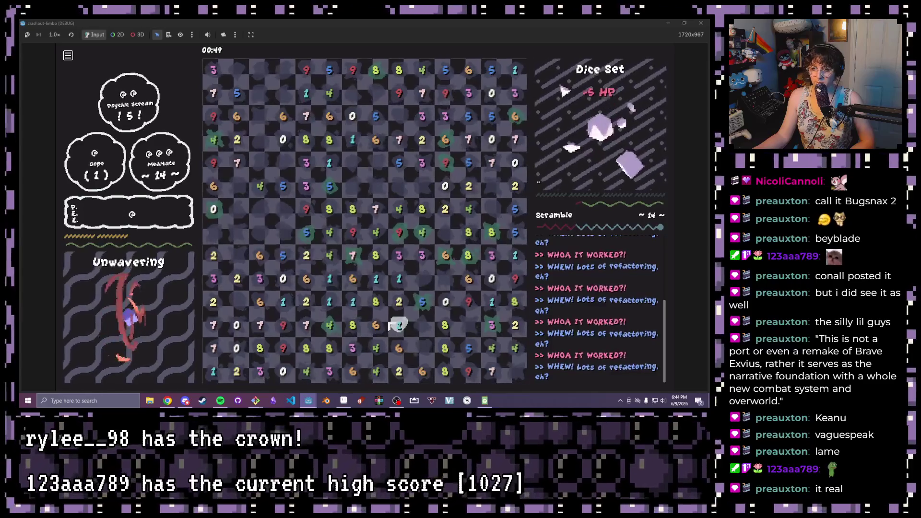
# Keep clearing ten-sum dice groups until the board refills, then close the game window
pyautogui.click(400, 279)
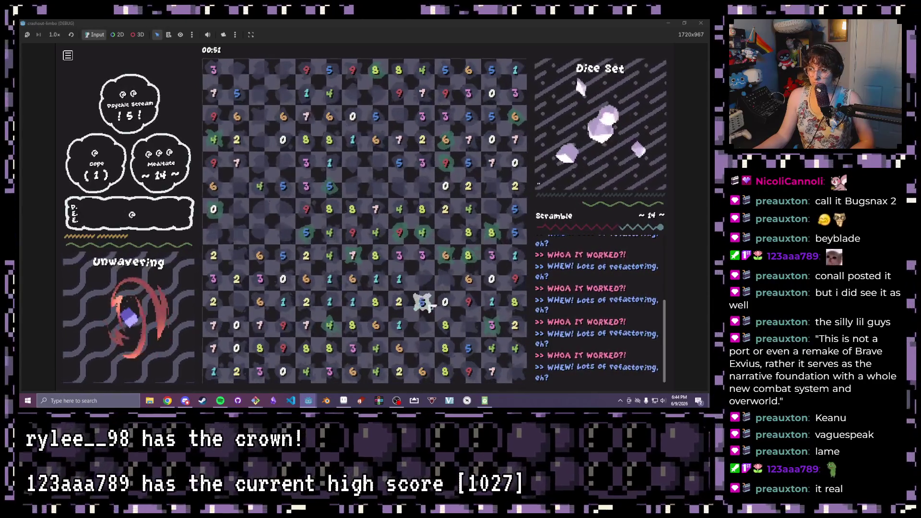
pyautogui.moveTo(377, 301); pyautogui.dragTo(396, 306)
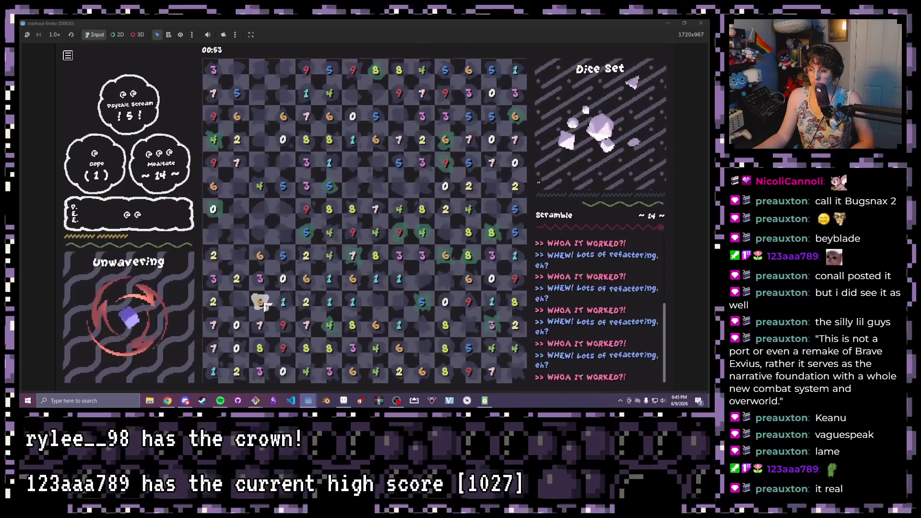
pyautogui.moveTo(307, 304); pyautogui.dragTo(422, 303)
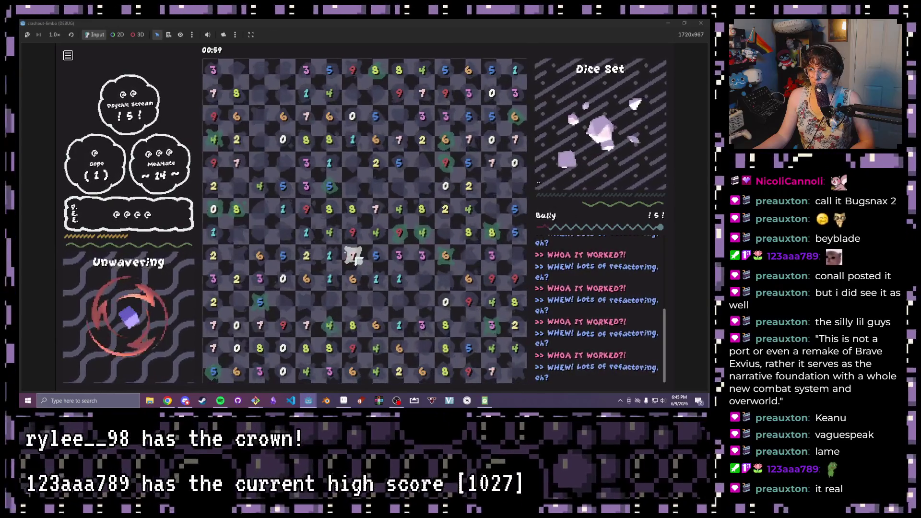
pyautogui.moveTo(422, 210); pyautogui.dragTo(445, 210)
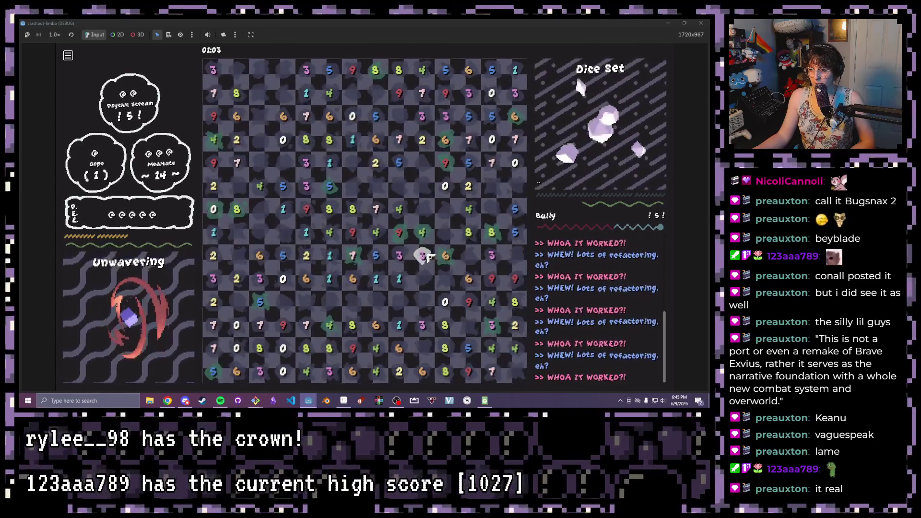
pyautogui.moveTo(422, 324); pyautogui.dragTo(376, 324)
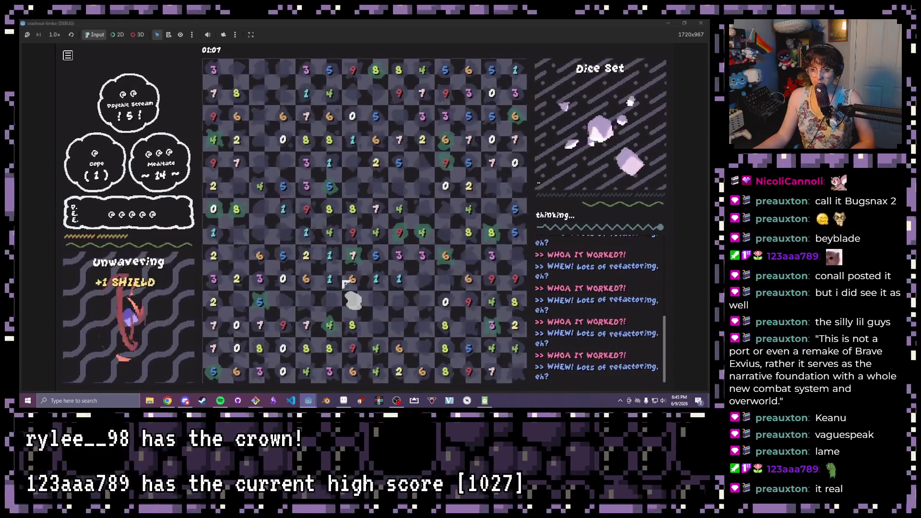
pyautogui.moveTo(306, 233); pyautogui.dragTo(306, 210)
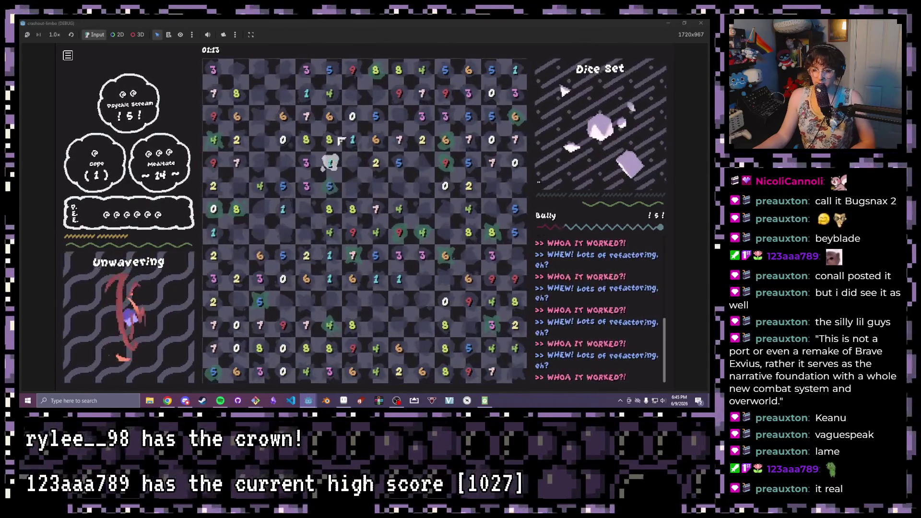
pyautogui.moveTo(352, 139); pyautogui.dragTo(329, 164)
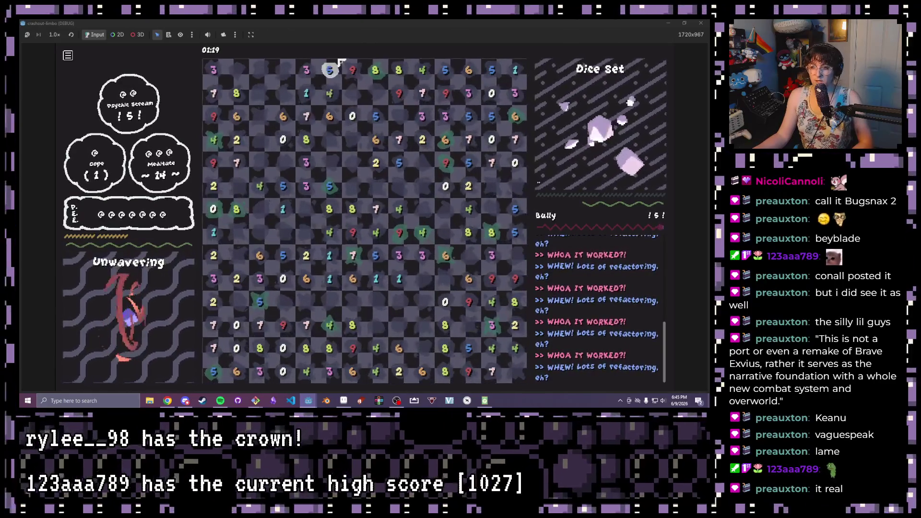
pyautogui.moveTo(422, 93); pyautogui.dragTo(422, 116)
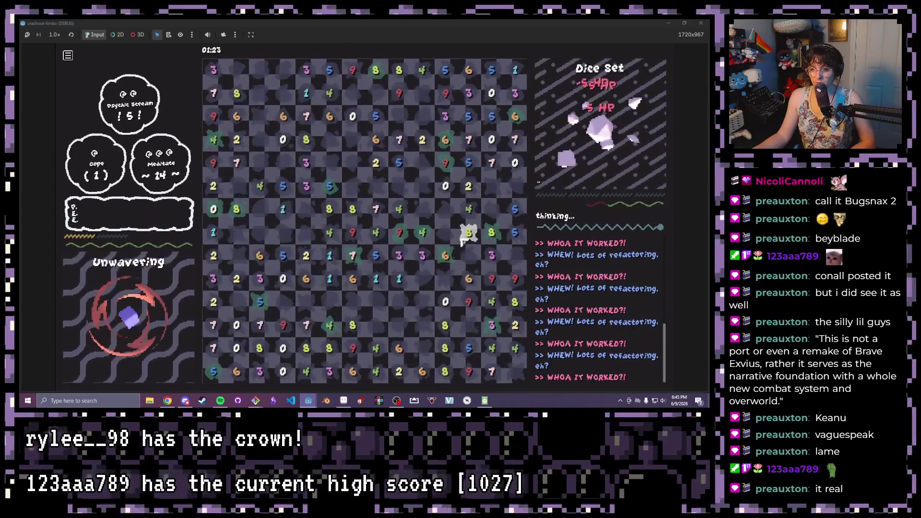
pyautogui.moveTo(468, 139)
pyautogui.mouseDown()
pyautogui.moveTo(492, 116)
pyautogui.moveTo(472, 95)
pyautogui.mouseUp()
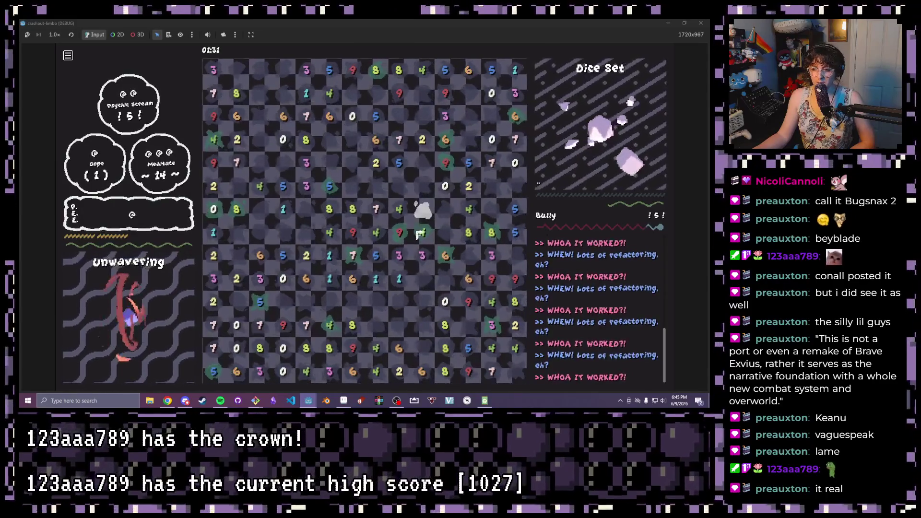
pyautogui.moveTo(399, 349); pyautogui.dragTo(382, 350)
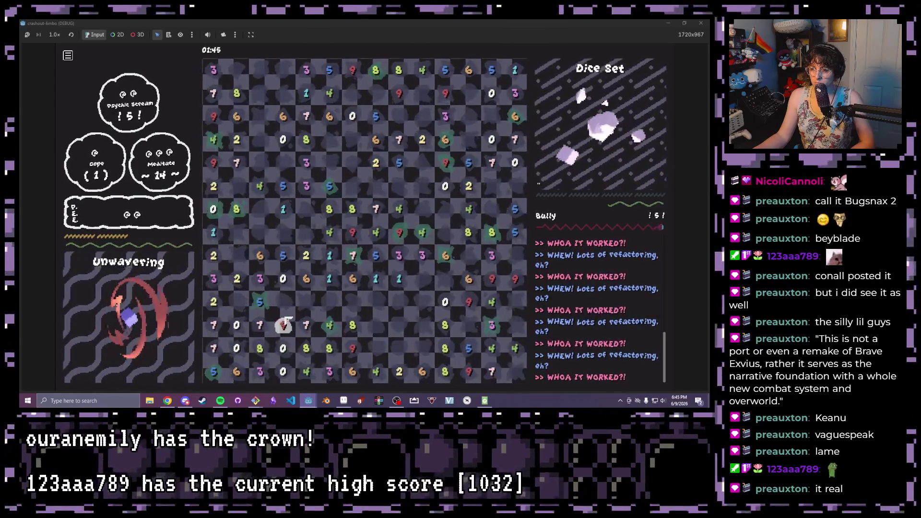
pyautogui.click(259, 283)
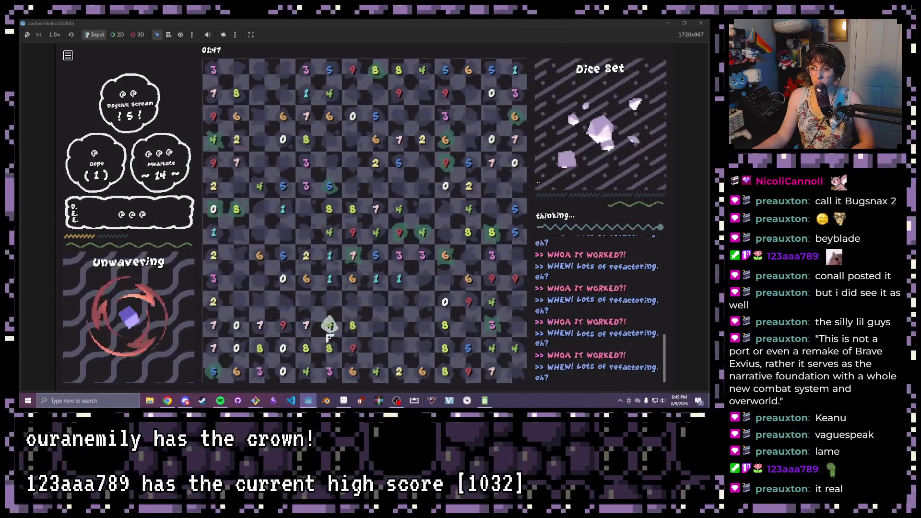
pyautogui.moveTo(284, 210)
pyautogui.mouseDown()
pyautogui.moveTo(279, 186)
pyautogui.moveTo(260, 186)
pyautogui.mouseUp()
pyautogui.click(238, 163)
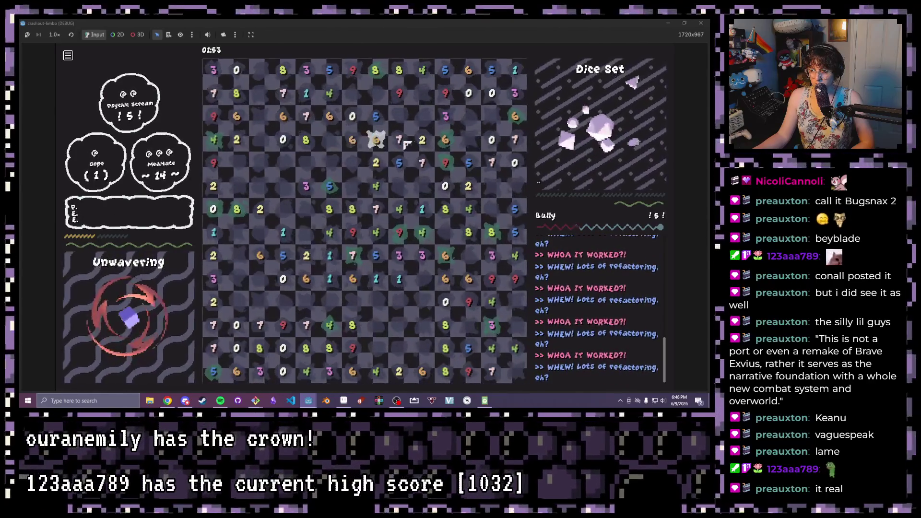
pyautogui.click(701, 23)
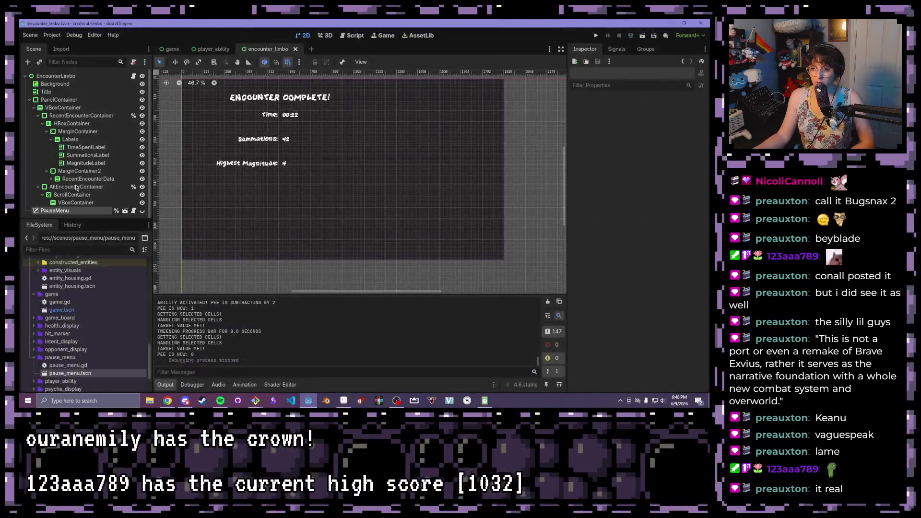
# Expand resources > abilities > player_abilities in FileSystem and open player_utility_ability.gd
pyautogui.scroll(10, 62, 323)
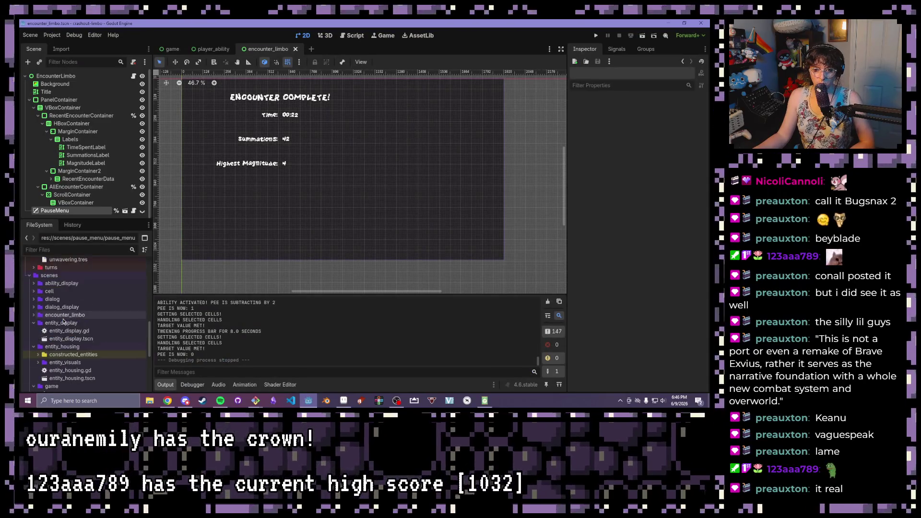
pyautogui.scroll(1, 60, 327)
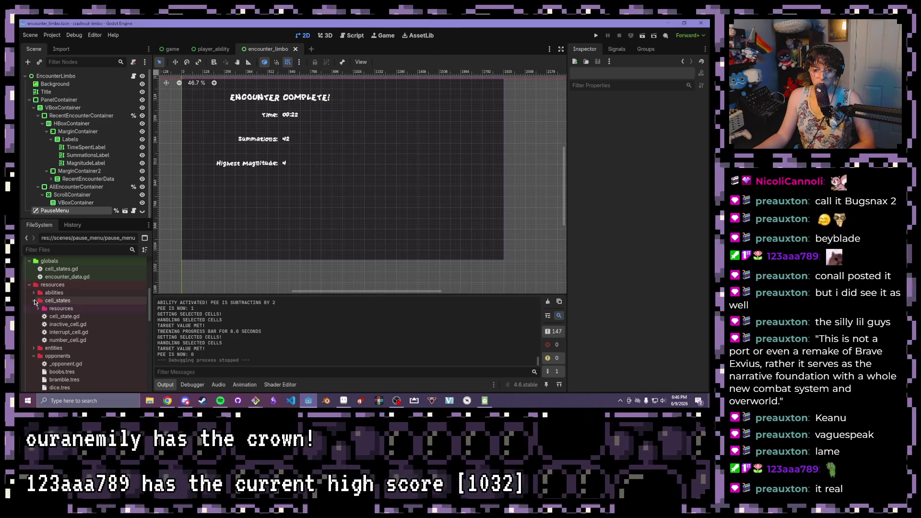
pyautogui.click(34, 293)
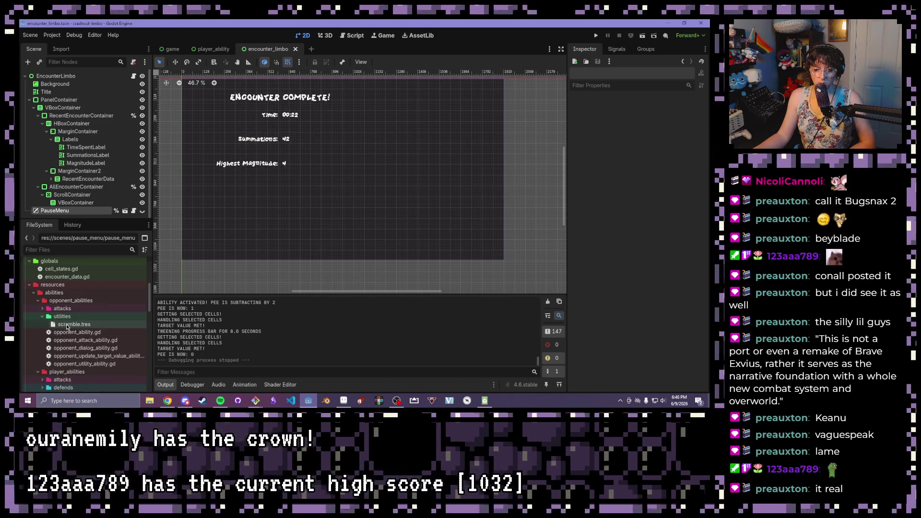
pyautogui.click(41, 317)
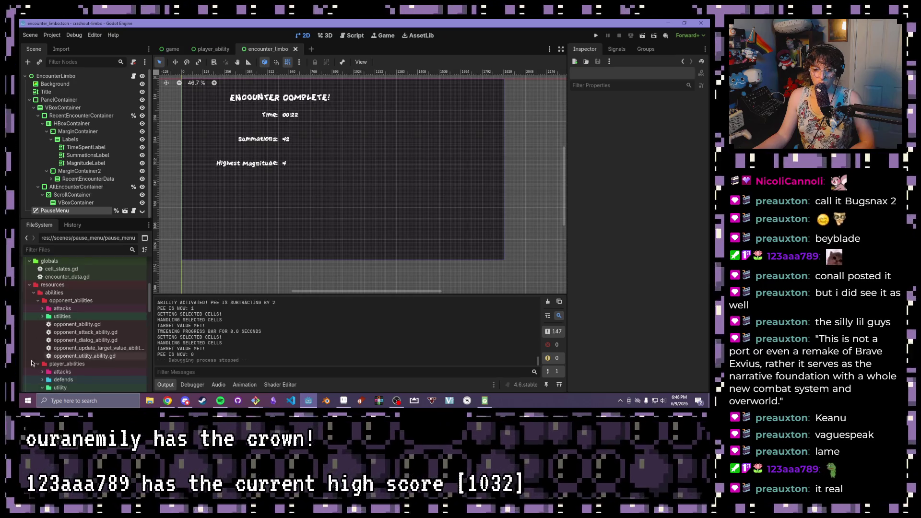
pyautogui.scroll(-2, 46, 355)
pyautogui.click(43, 356)
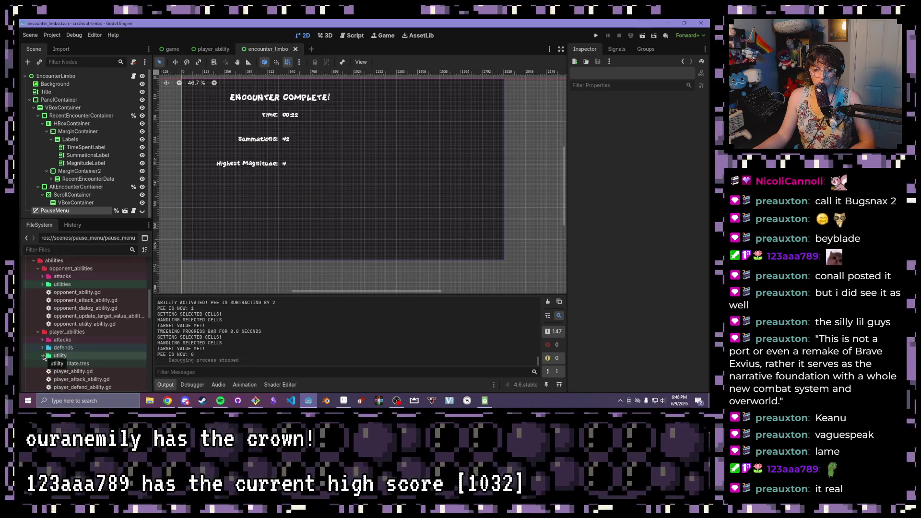
pyautogui.scroll(-3, 45, 351)
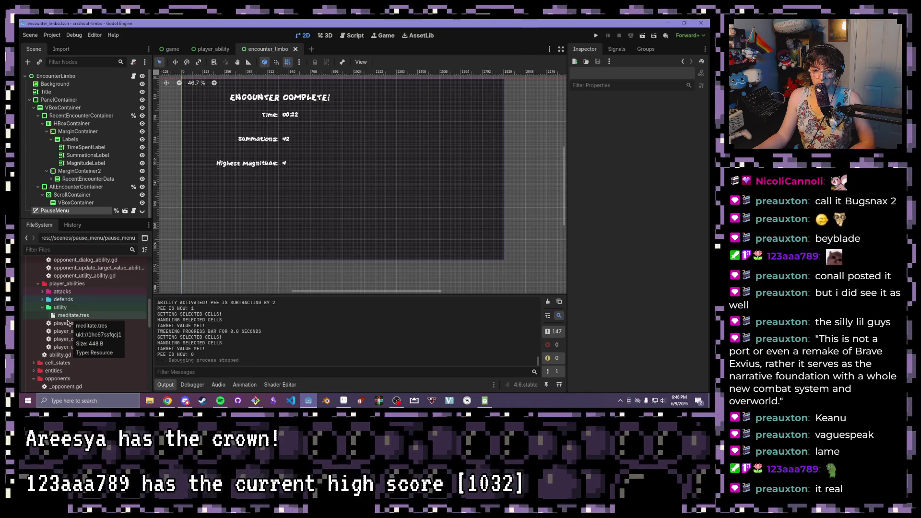
pyautogui.doubleClick(55, 348)
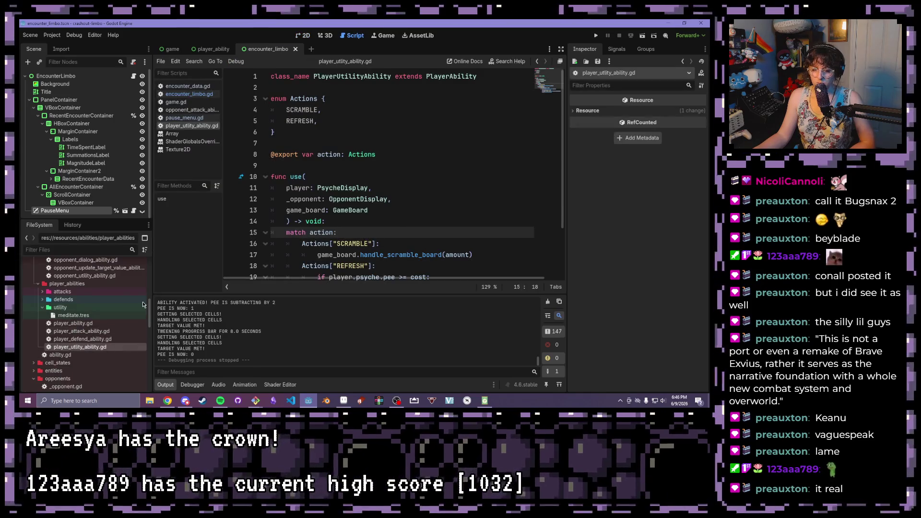
# End the refresh-cells check with a colon and start a new indented line
pyautogui.scroll(-2, 398, 229)
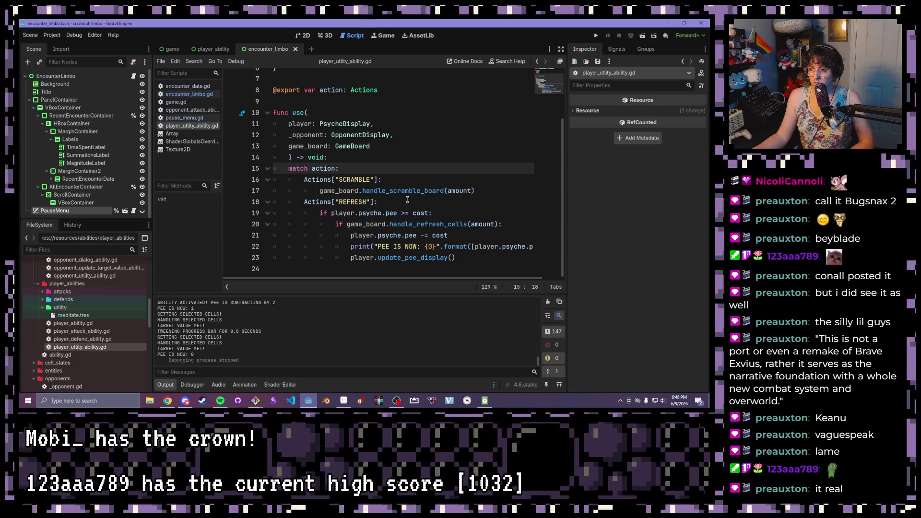
pyautogui.click(438, 213)
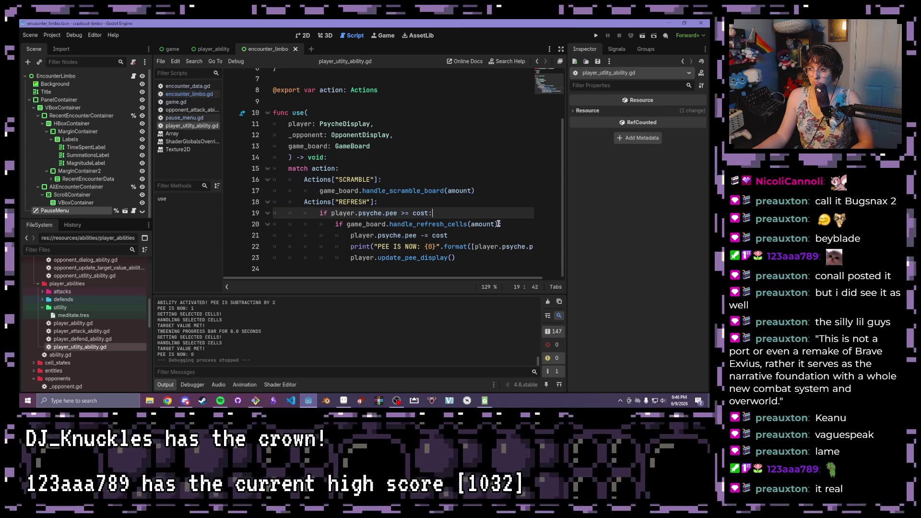
pyautogui.click(502, 224)
pyautogui.write(':')
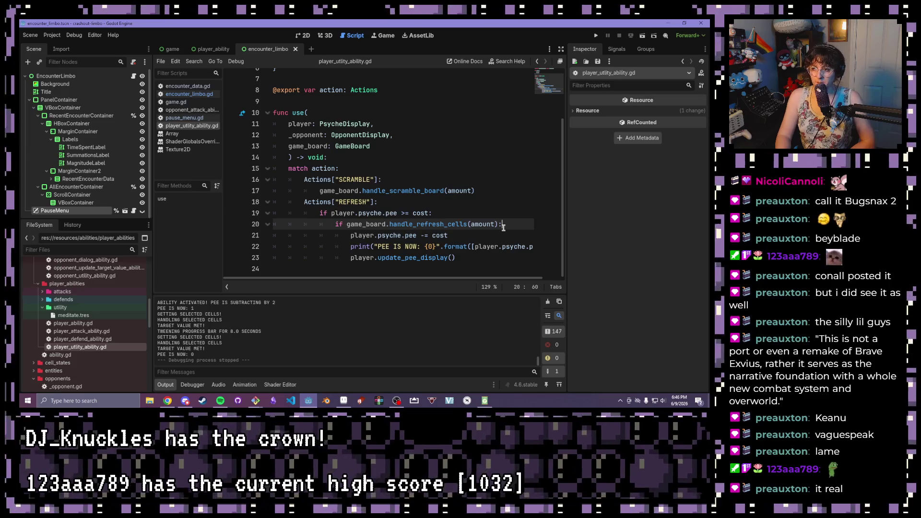
pyautogui.press('Return')
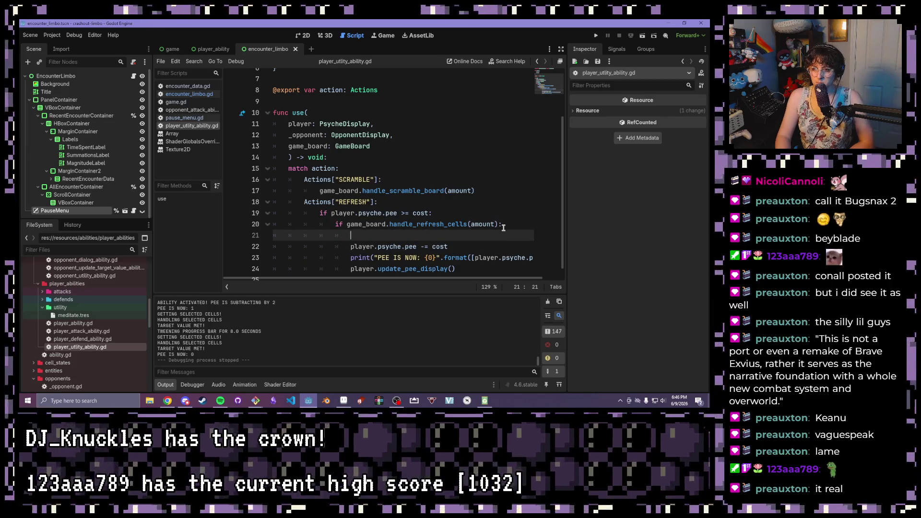
# Try game_board completions on the new line, then erase them back to 'player.'
pyautogui.write('game')
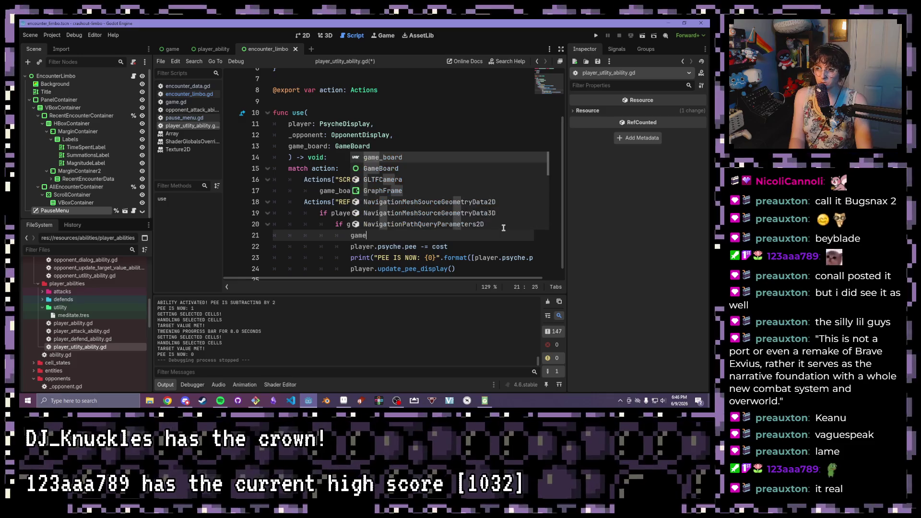
pyautogui.press('Return')
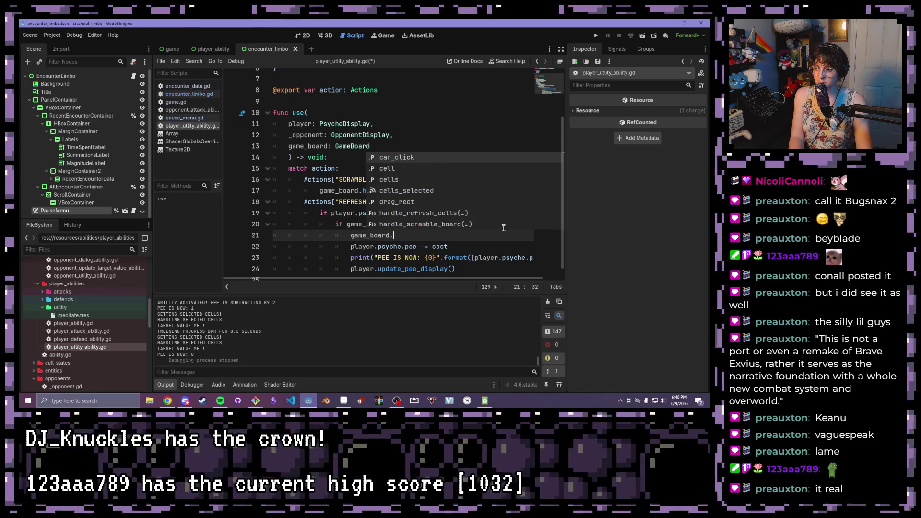
pyautogui.write('crea')
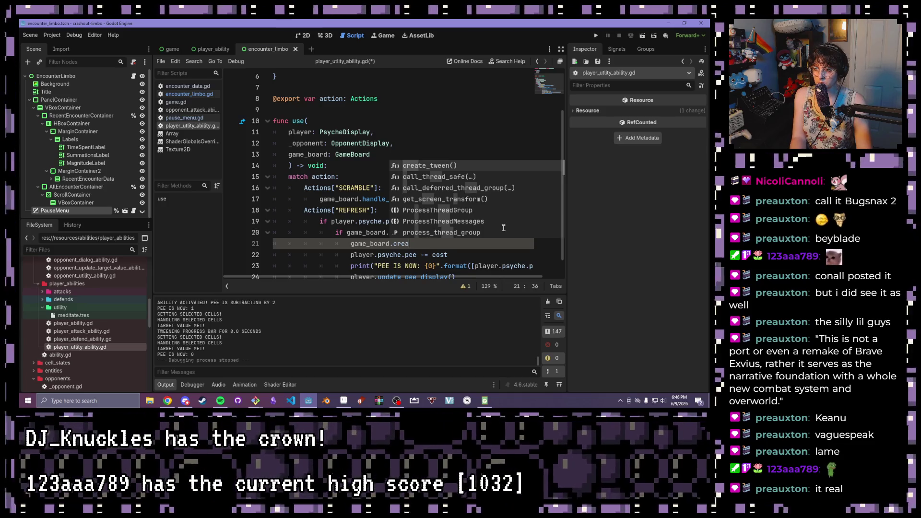
pyautogui.press('BackSpace')
pyautogui.press('BackSpace')
pyautogui.press('BackSpace')
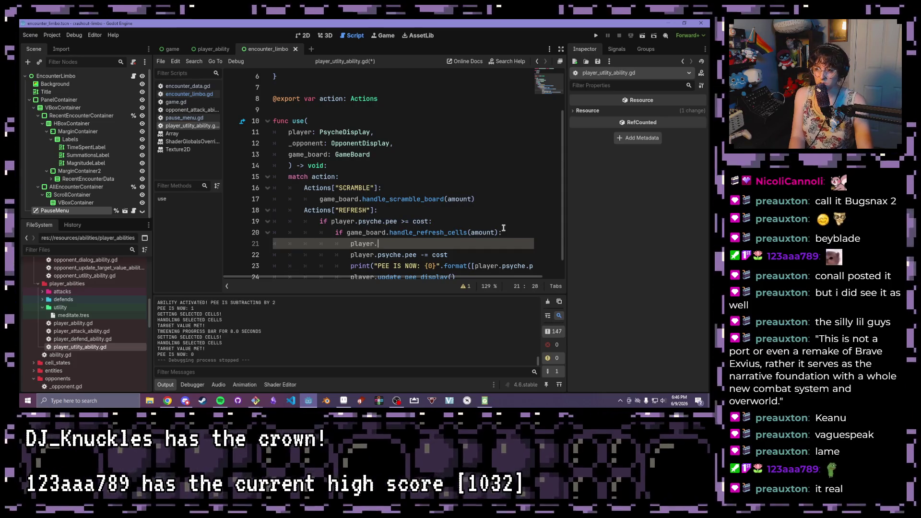
pyautogui.write('crea')
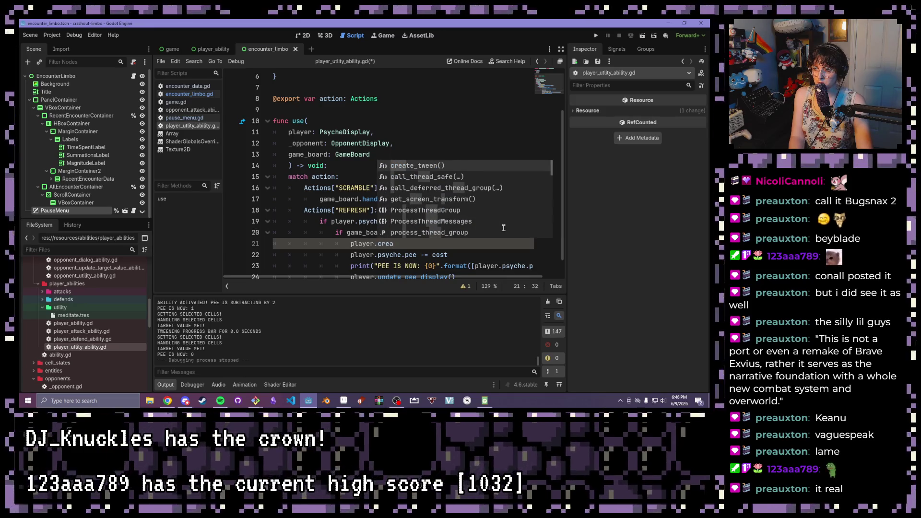
pyautogui.press('BackSpace')
pyautogui.press('BackSpace')
pyautogui.press('BackSpace')
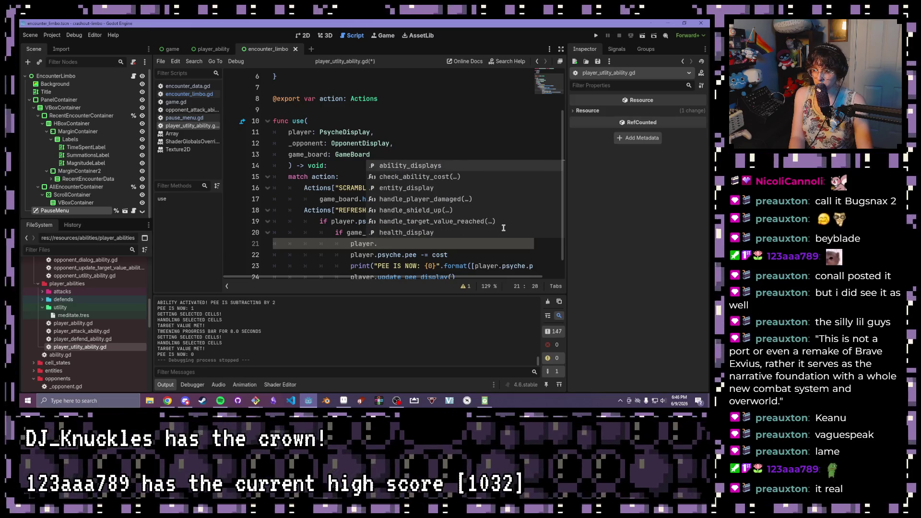
# Scroll through the autocomplete list of player members
pyautogui.scroll(-3, 499, 226)
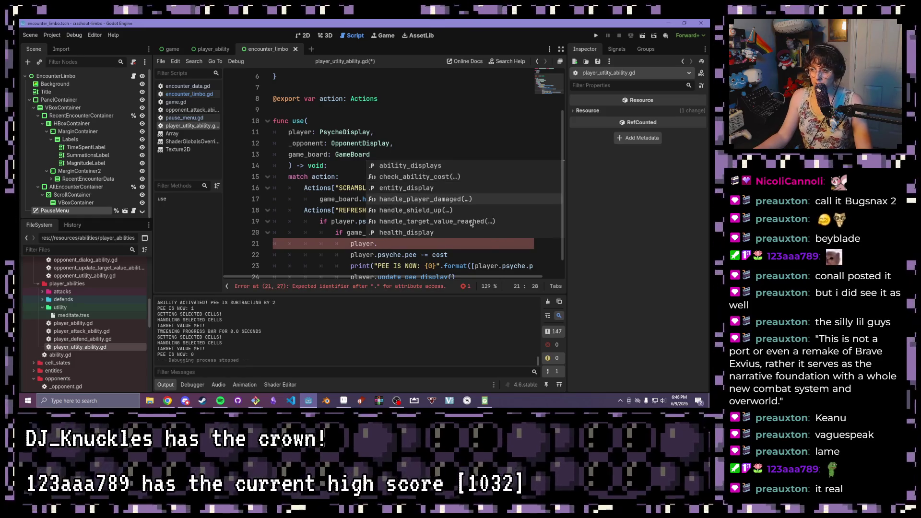
pyautogui.scroll(-1, 438, 218)
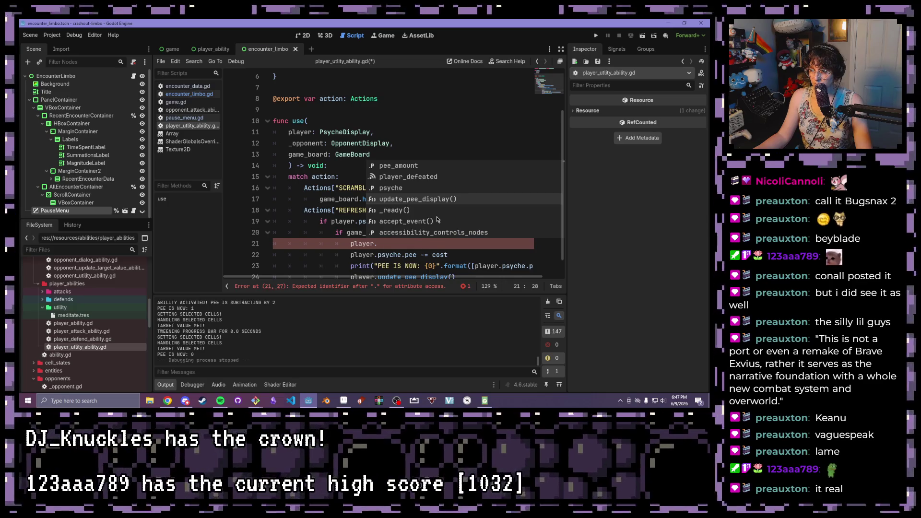
pyautogui.scroll(-5, 437, 219)
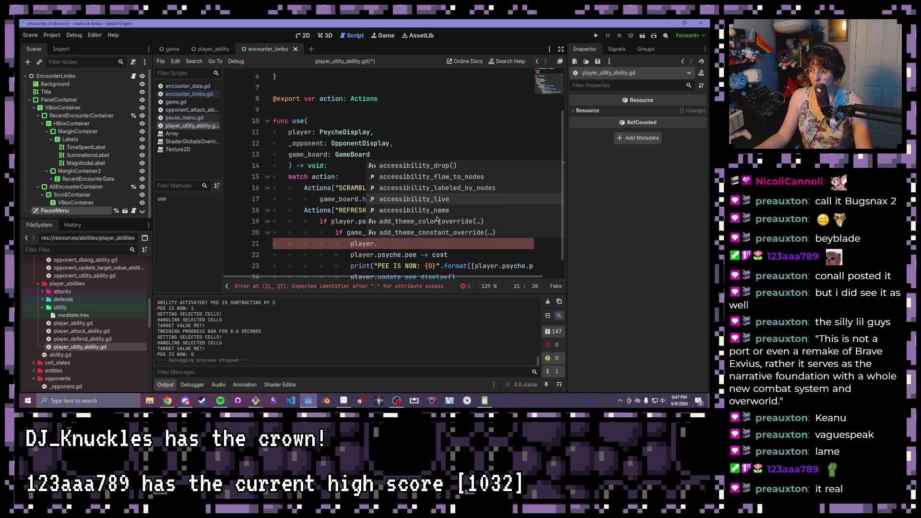
pyautogui.scroll(-10, 437, 219)
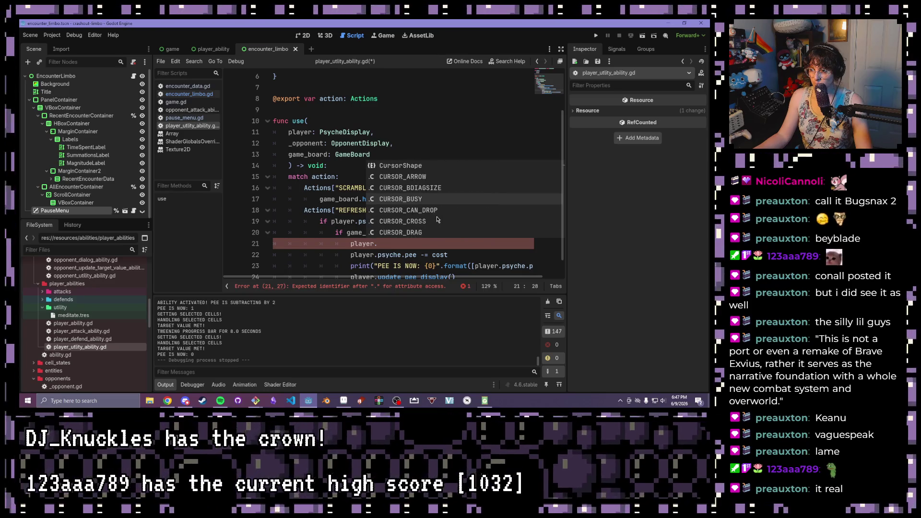
pyautogui.scroll(-3, 434, 219)
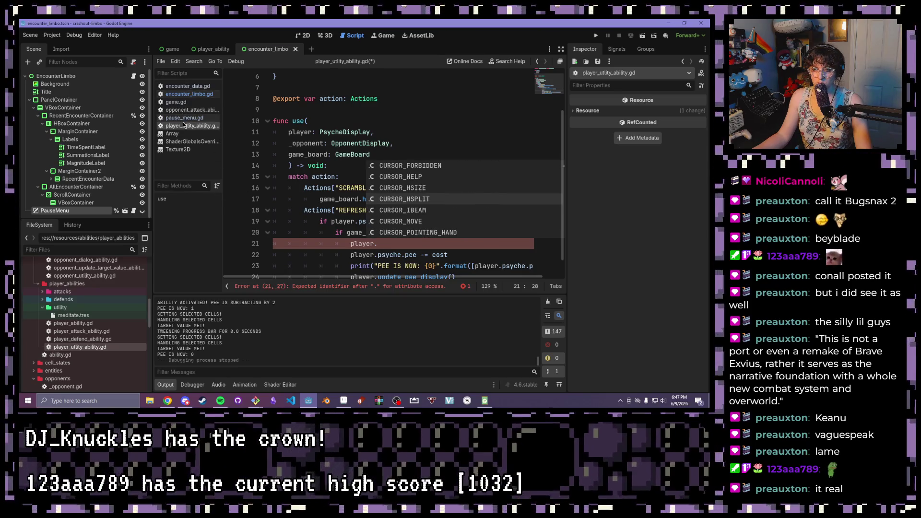
pyautogui.scroll(-3, 58, 354)
pyautogui.scroll(-10, 57, 353)
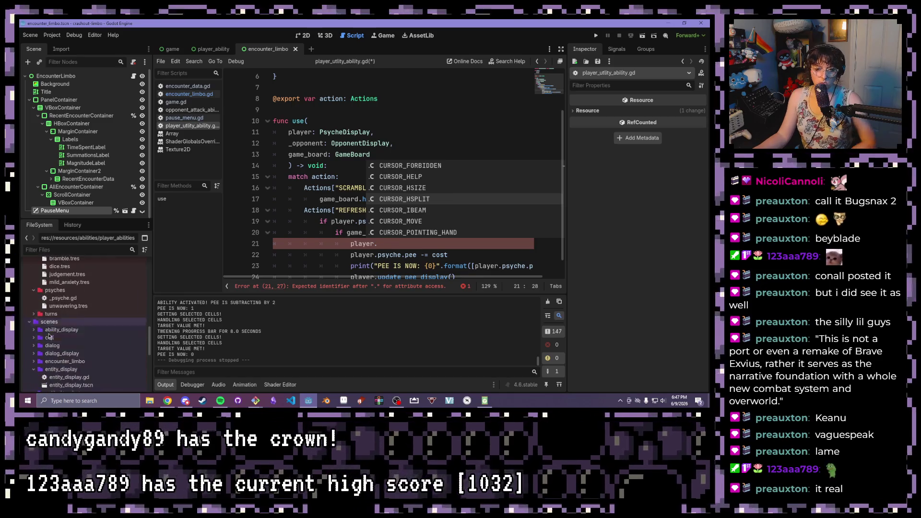
pyautogui.scroll(-3, 47, 330)
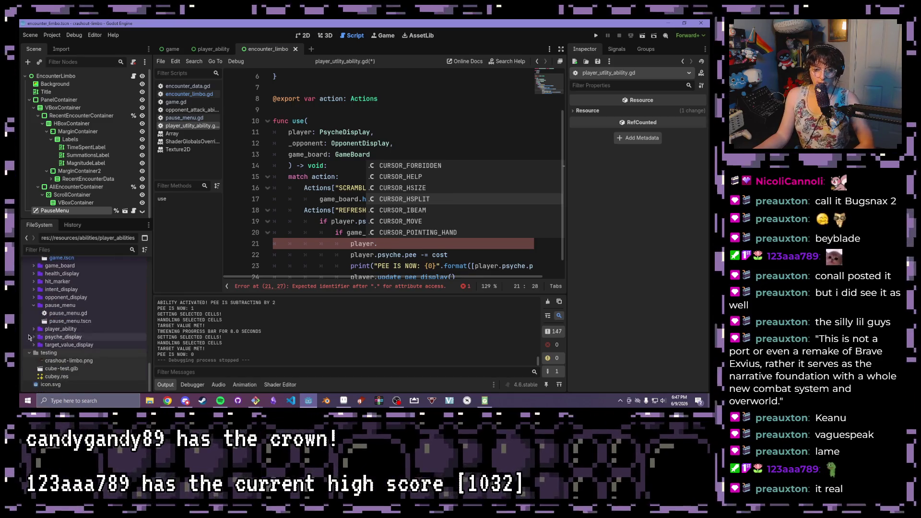
# Open psyche_display.tscn and its script, then return to the utility ability script
pyautogui.doubleClick(48, 354)
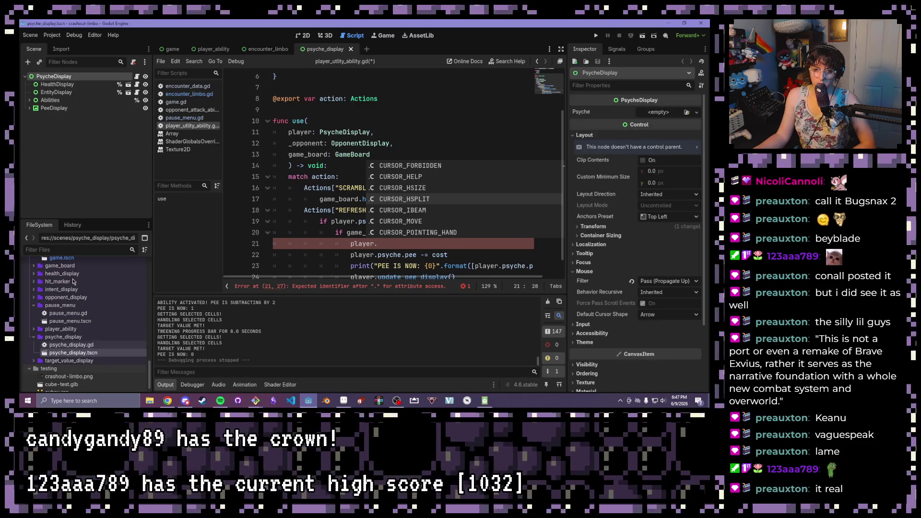
pyautogui.click(137, 76)
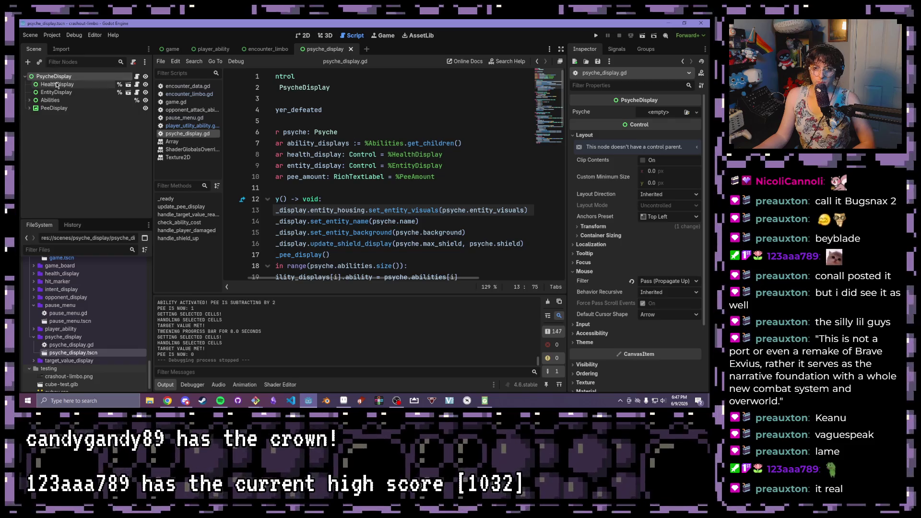
pyautogui.click(189, 93)
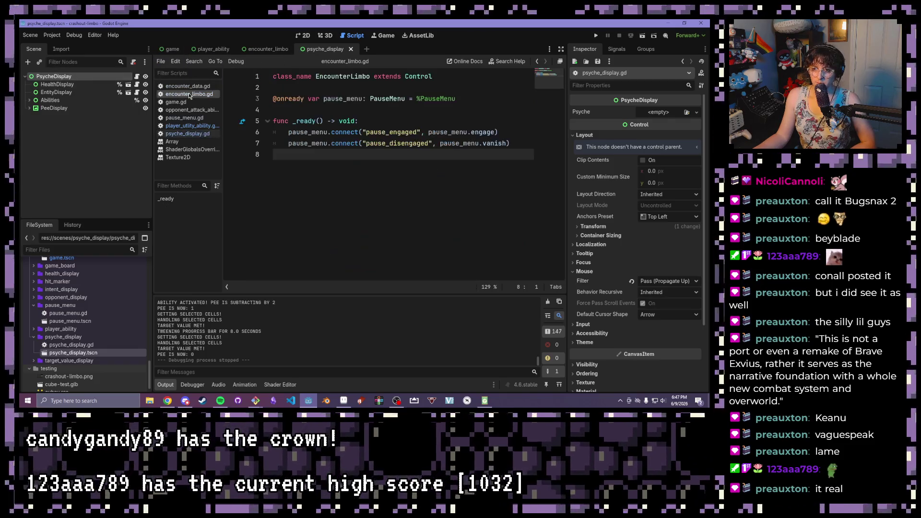
pyautogui.click(196, 125)
# Extend line 21 to 'player.entity_display.' and browse its member suggestions
pyautogui.click(400, 245)
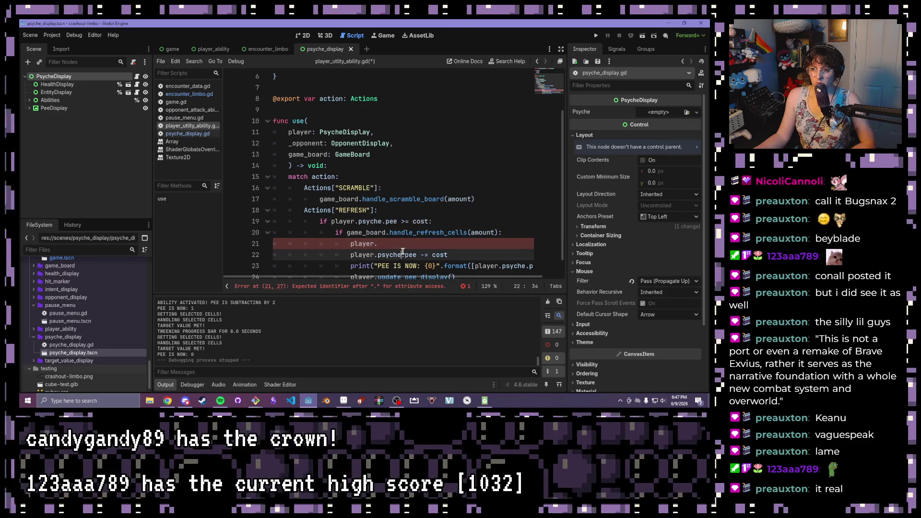
pyautogui.press('Return')
pyautogui.write('.')
pyautogui.scroll(-10, 413, 214)
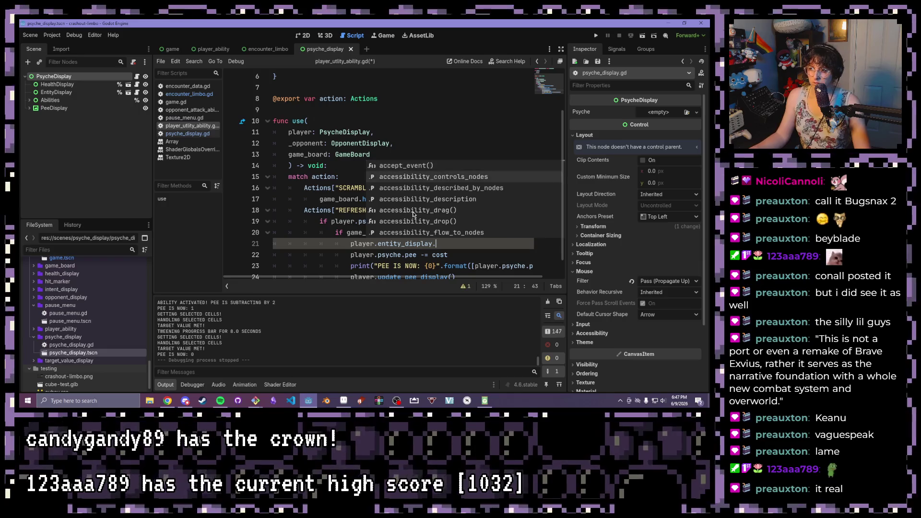
pyautogui.scroll(-10, 413, 214)
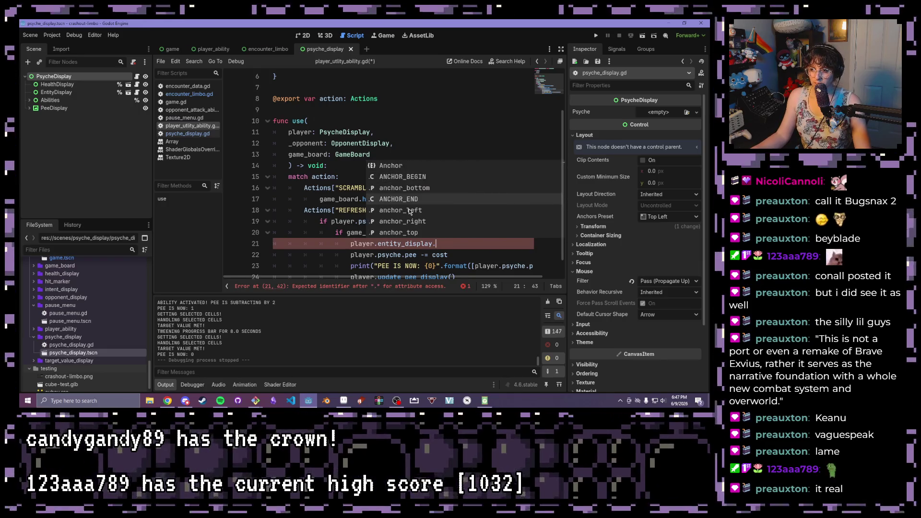
pyautogui.scroll(-5, 399, 203)
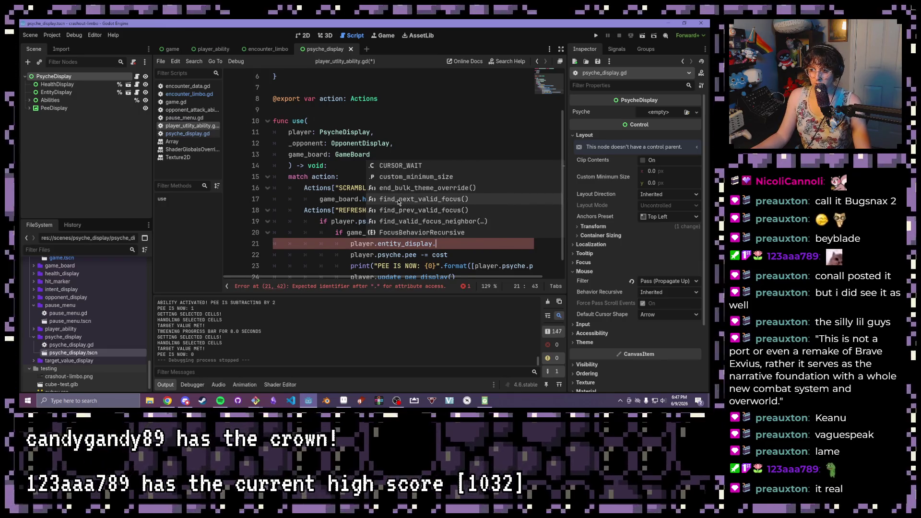
pyautogui.scroll(-10, 399, 203)
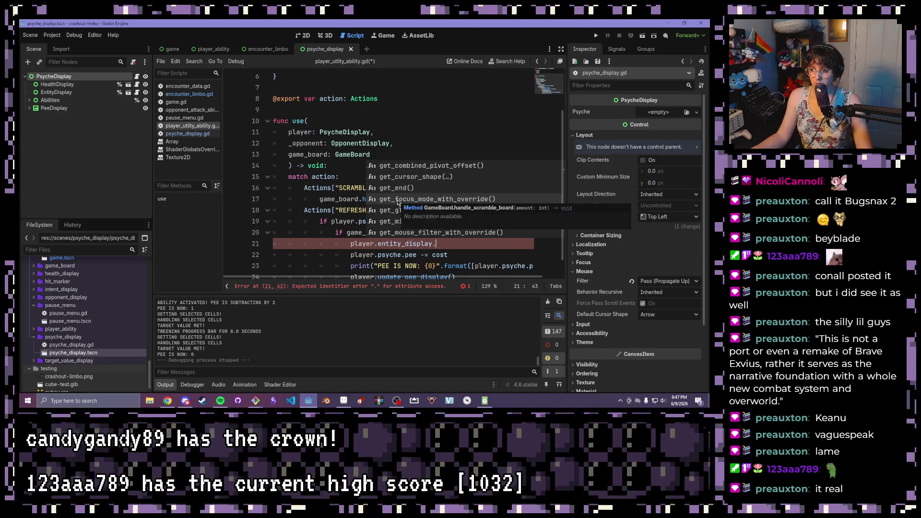
pyautogui.scroll(-5, 397, 202)
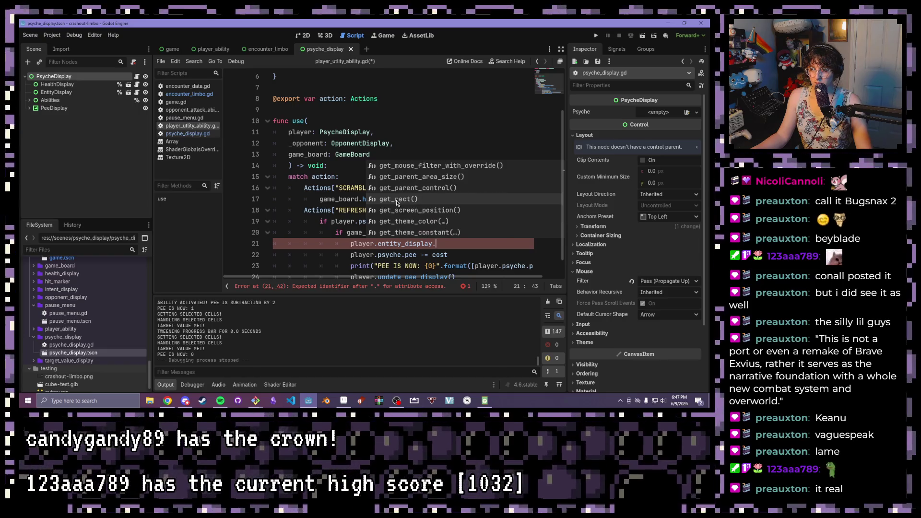
pyautogui.scroll(-2, 398, 202)
pyautogui.scroll(1, 62, 340)
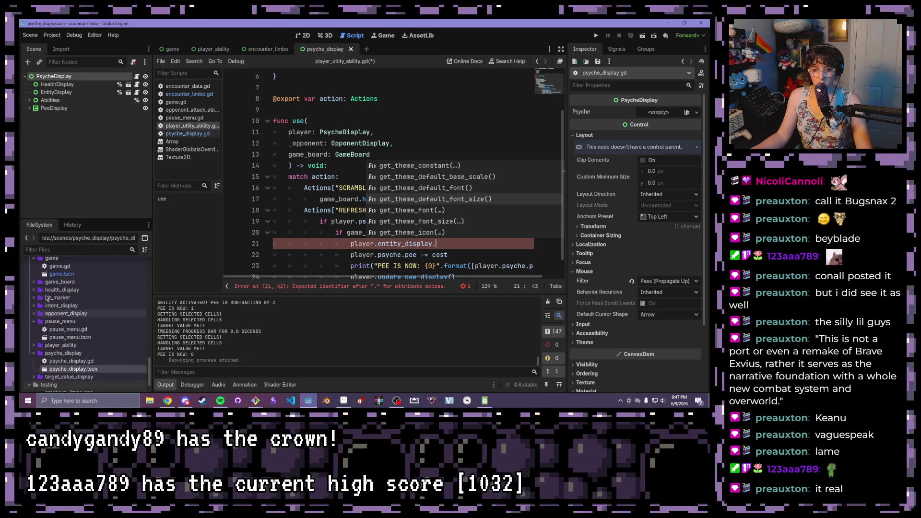
pyautogui.scroll(3, 39, 284)
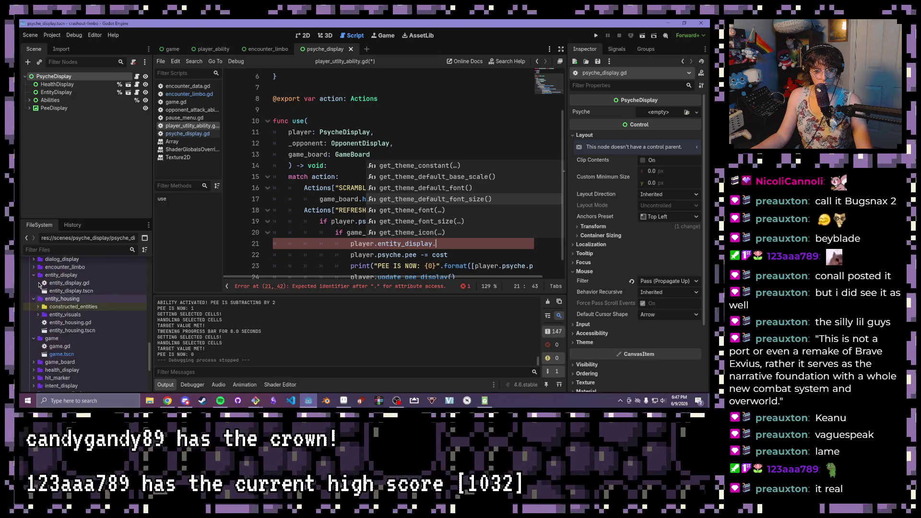
# Check add_hit_marker in entity_display.gd, then continue line 21 toward add_hit_marker
pyautogui.doubleClick(67, 283)
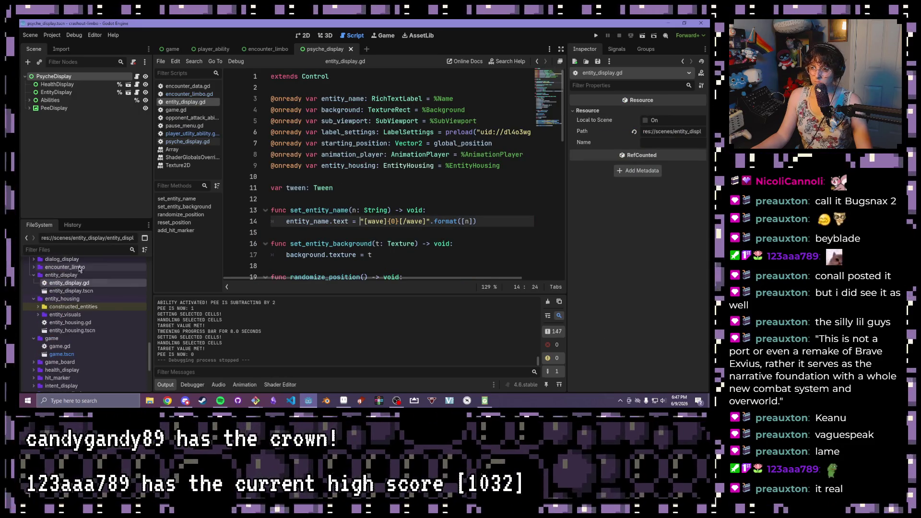
pyautogui.click(173, 231)
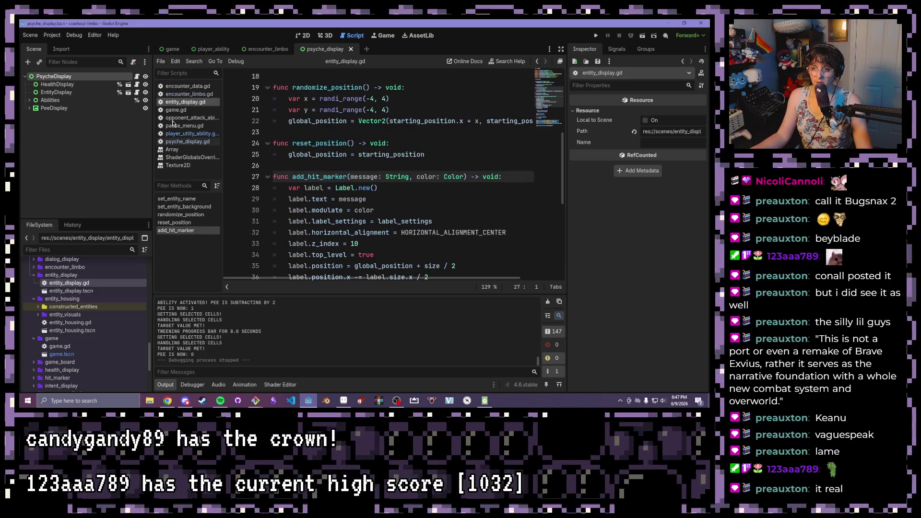
pyautogui.click(190, 134)
pyautogui.click(486, 247)
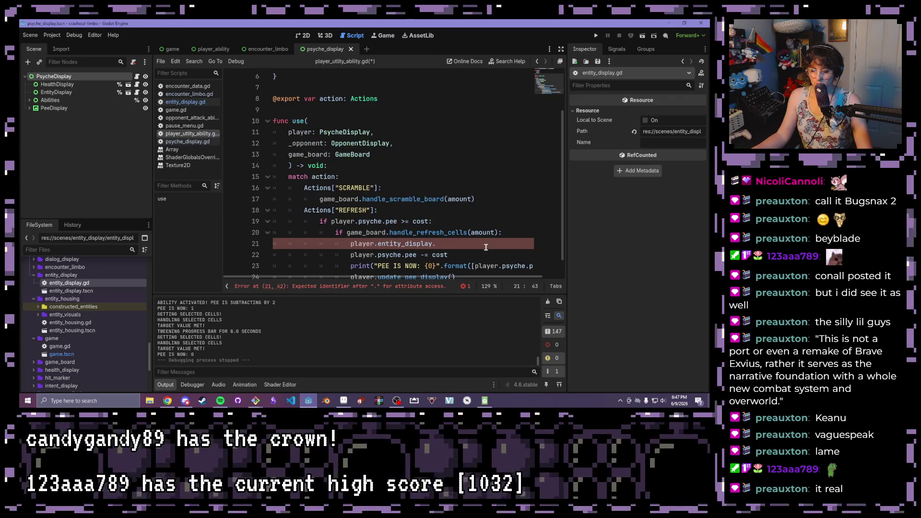
pyautogui.write('add')
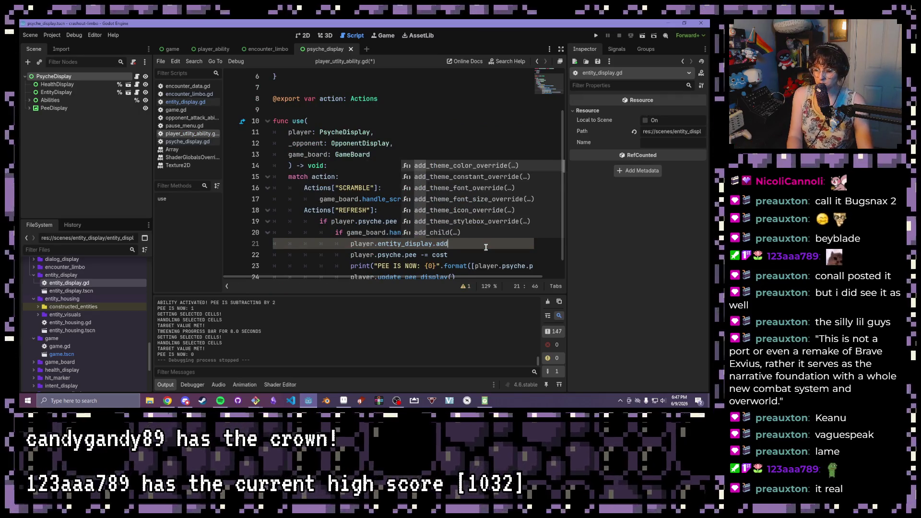
pyautogui.write('_hit_marker("CELLS REFRESHED!", Color(')
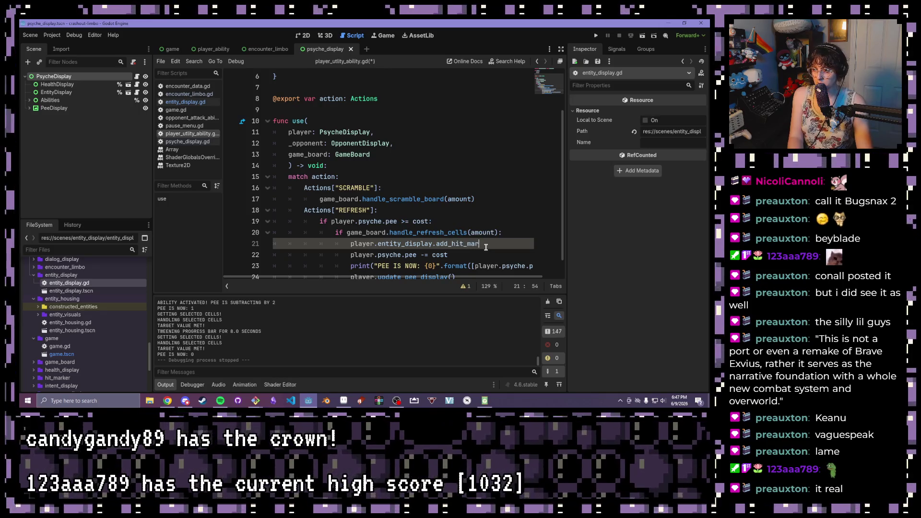
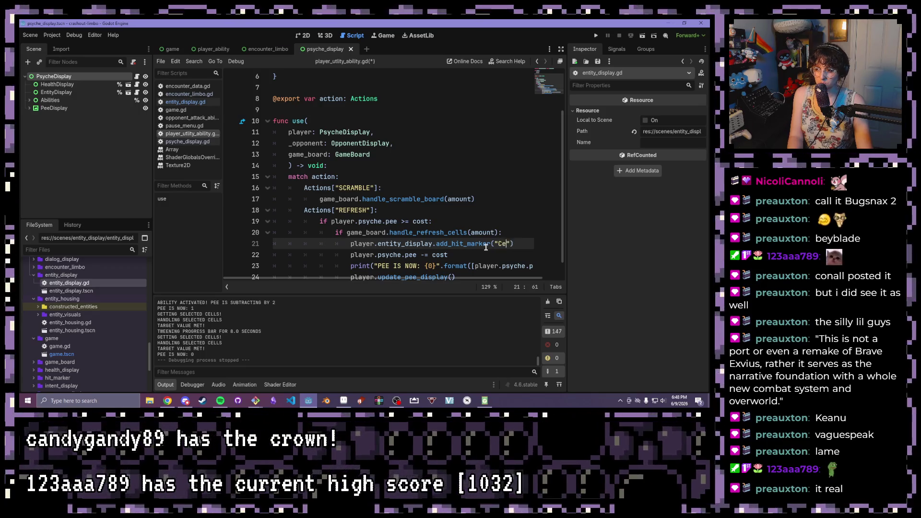
# Complete line 21's add_hit_marker call as "CELLS REFRESHED!" with a Color() argument
pyautogui.write('S REFRESHED!"')
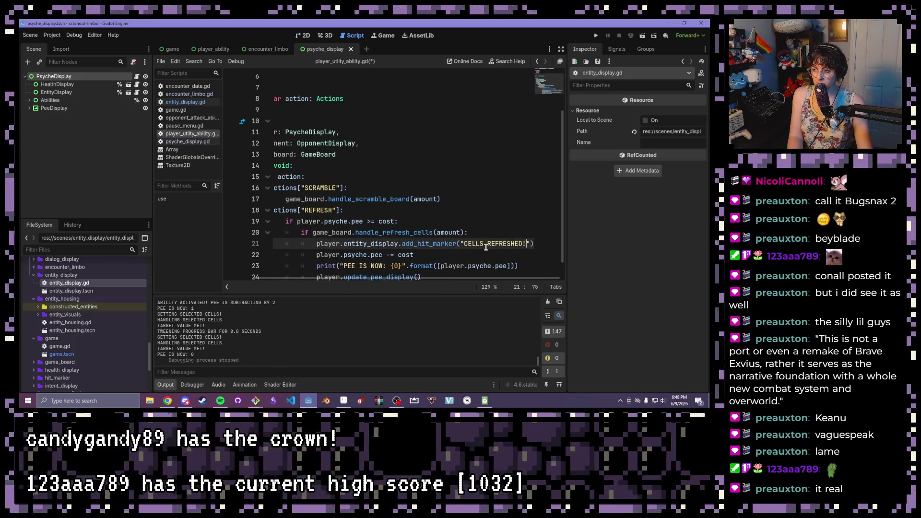
pyautogui.write(', ')
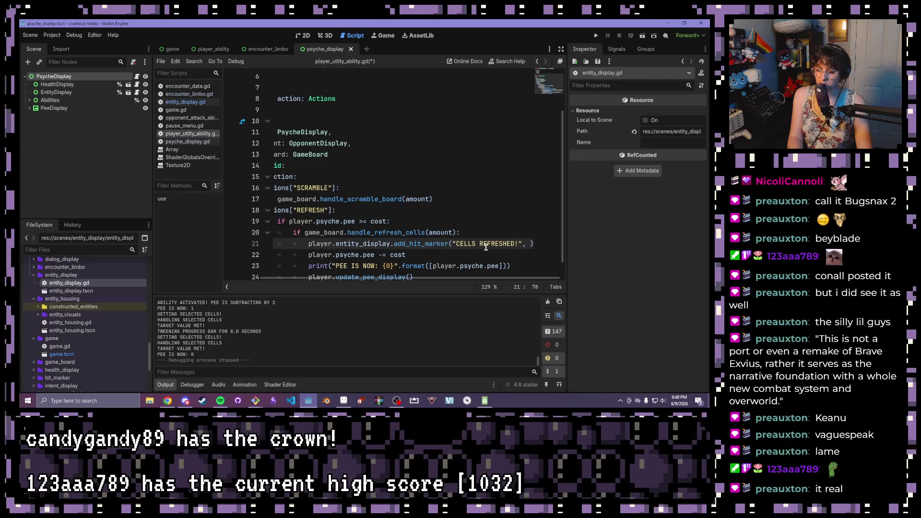
pyautogui.write('Color(')
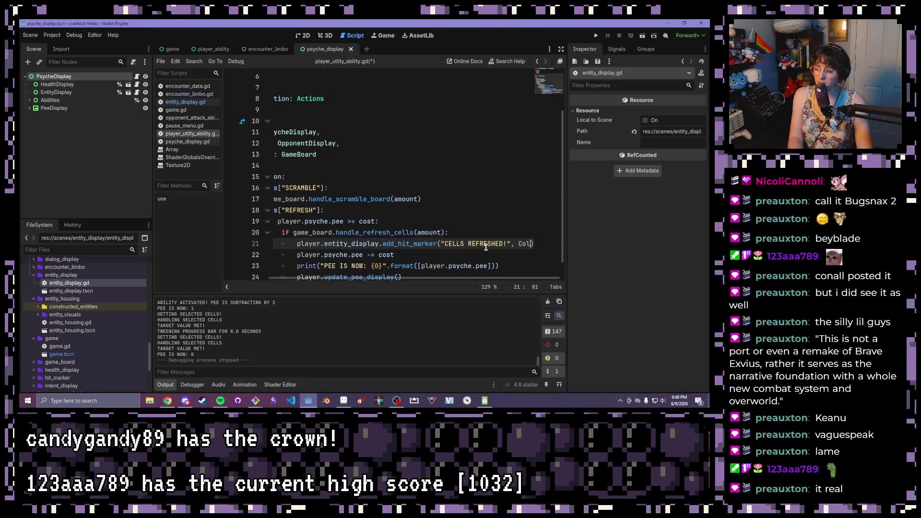
pyautogui.click(498, 244)
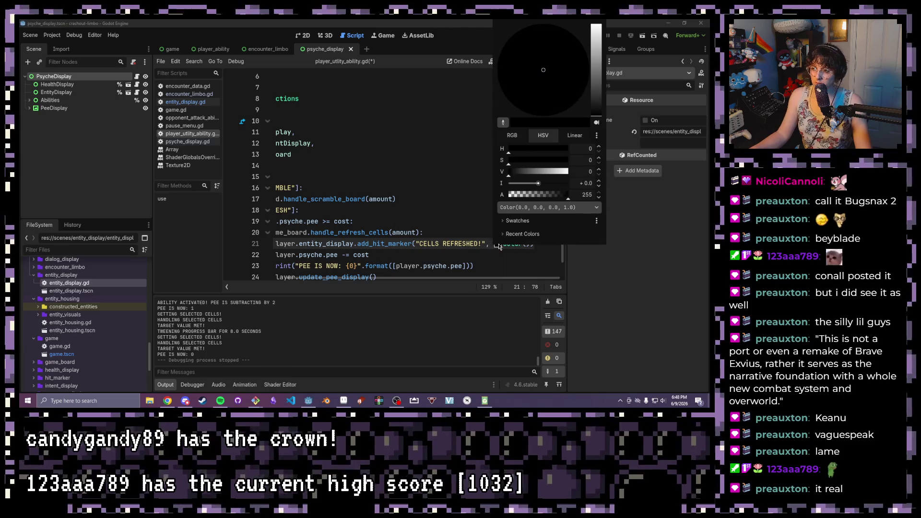
# Load the pollen8 palette into the colour picker's swatches
pyautogui.click(509, 222)
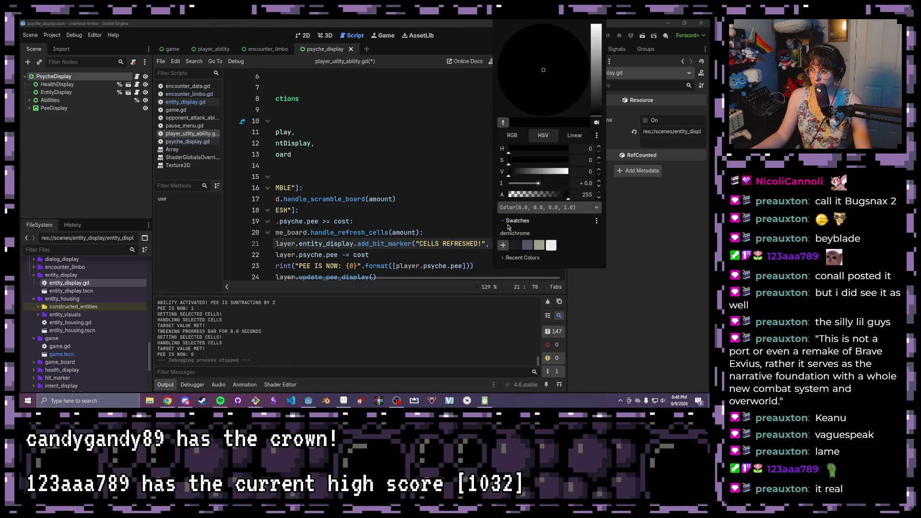
pyautogui.click(596, 221)
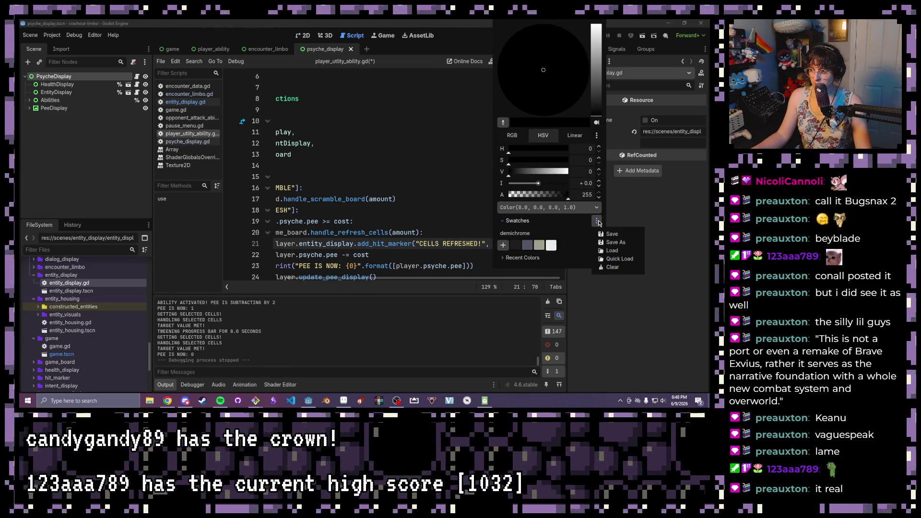
pyautogui.click(612, 251)
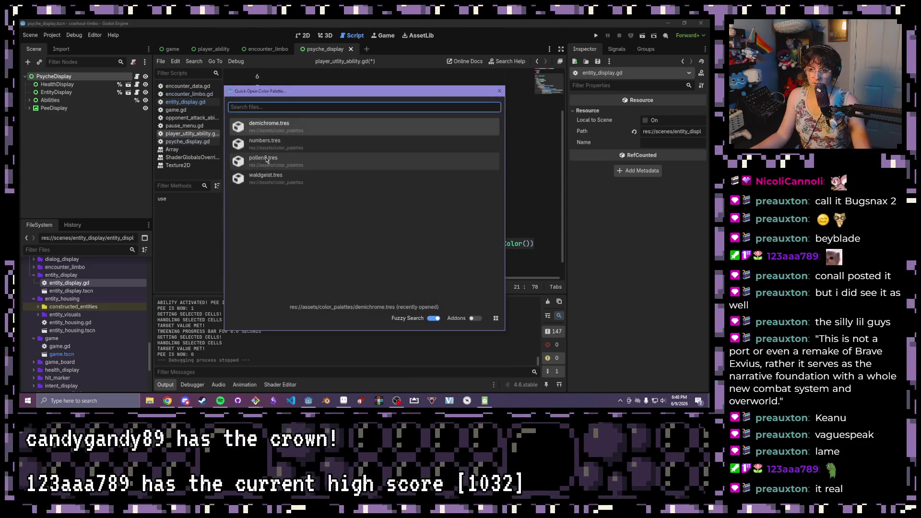
pyautogui.doubleClick(265, 160)
# Set the hit marker colour to pollen8's pink swatch and save the script
pyautogui.click(497, 244)
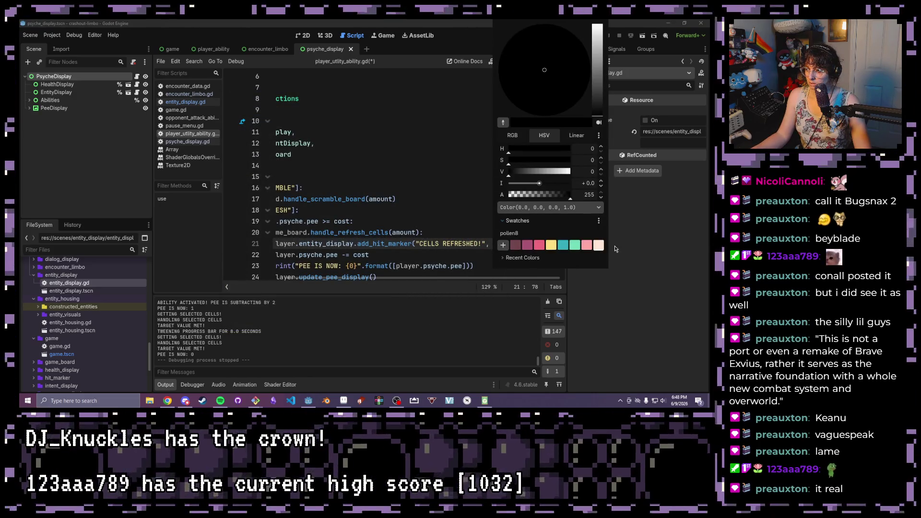
pyautogui.click(587, 246)
pyautogui.click(411, 206)
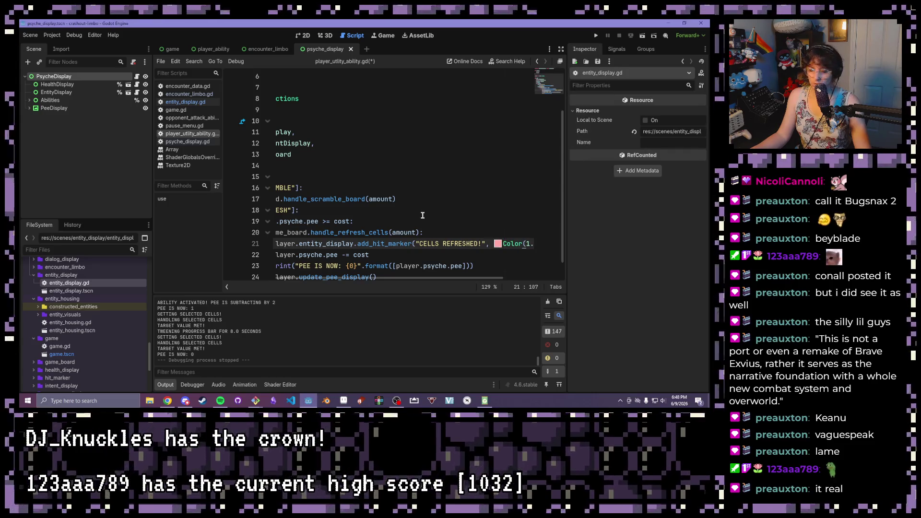
pyautogui.hotkey('ctrl', 's')
pyautogui.click(596, 36)
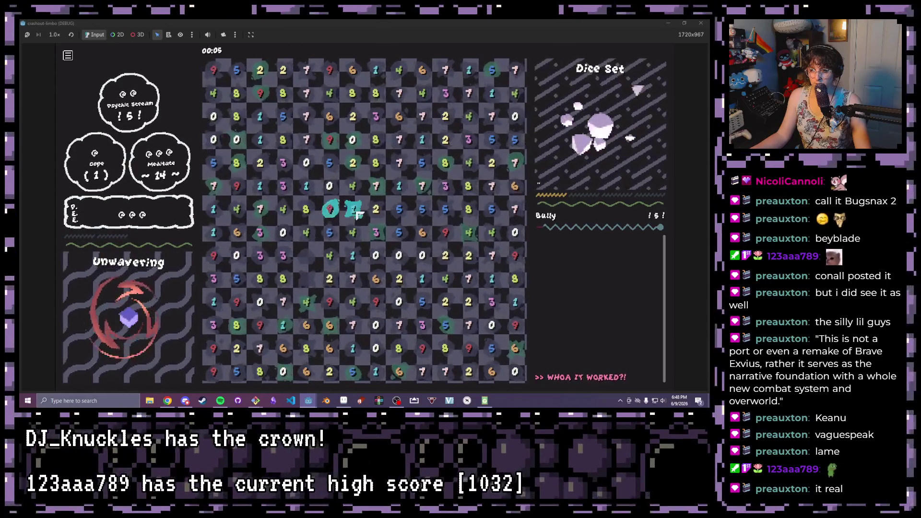
# Clear ten-sum groups on the board: 2+8, 7+3, a five-cell group, 4+6 and more
pyautogui.click(361, 164)
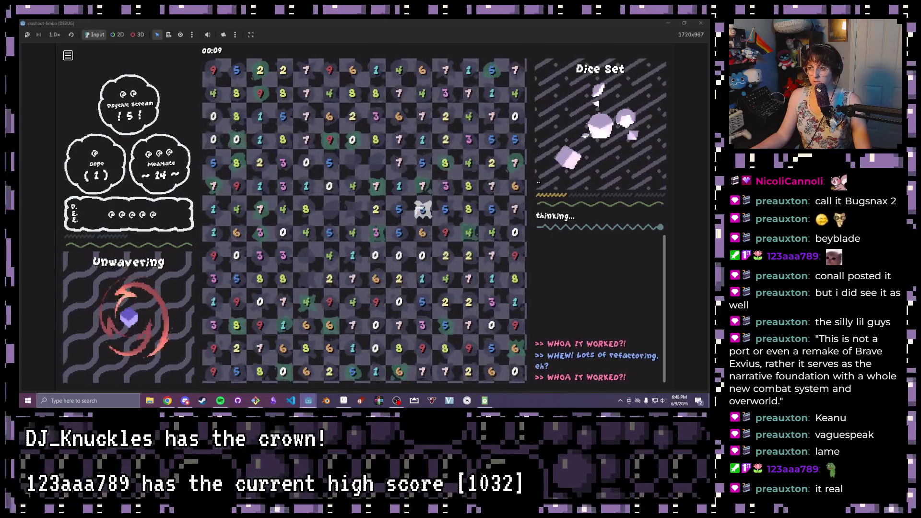
pyautogui.click(425, 209)
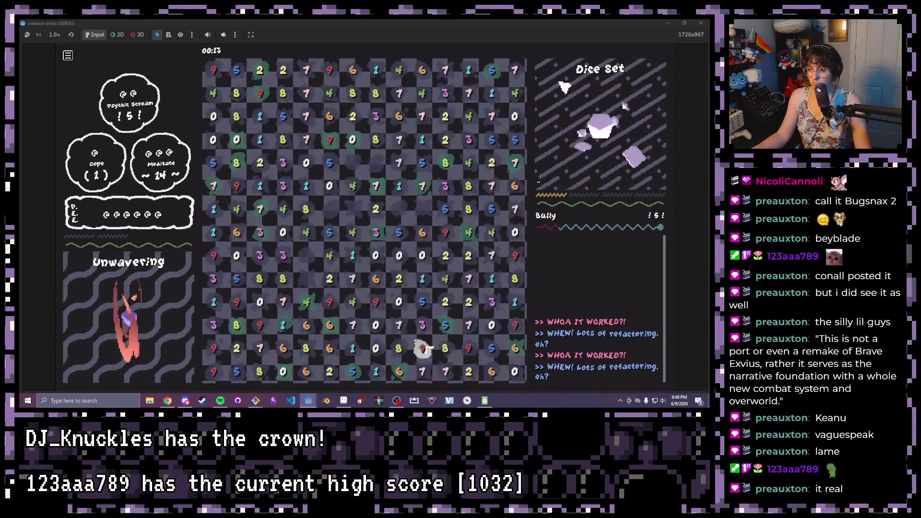
pyautogui.moveTo(397, 323); pyautogui.dragTo(424, 327)
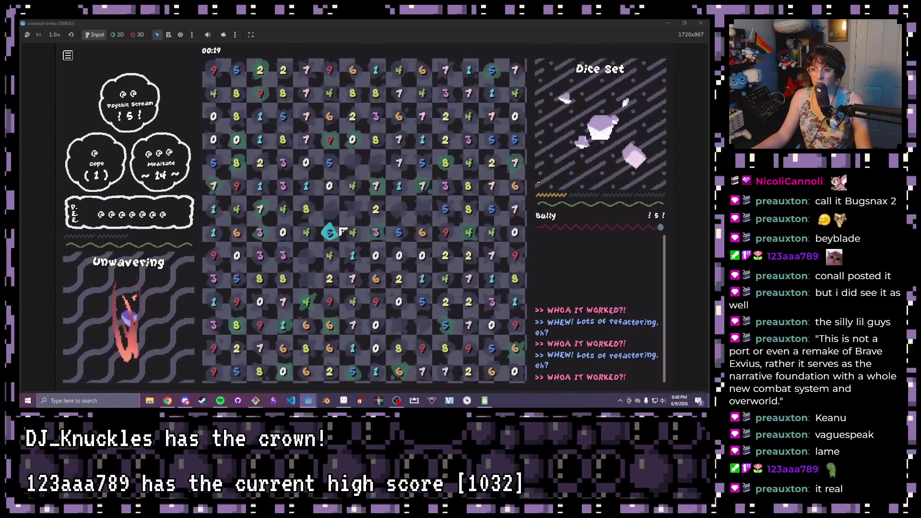
pyautogui.moveTo(317, 165); pyautogui.dragTo(353, 187)
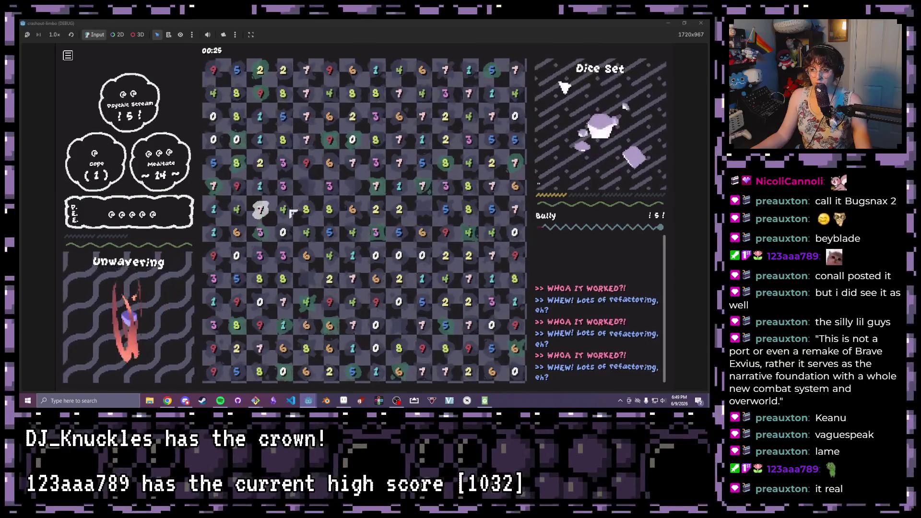
pyautogui.moveTo(240, 163); pyautogui.dragTo(260, 163)
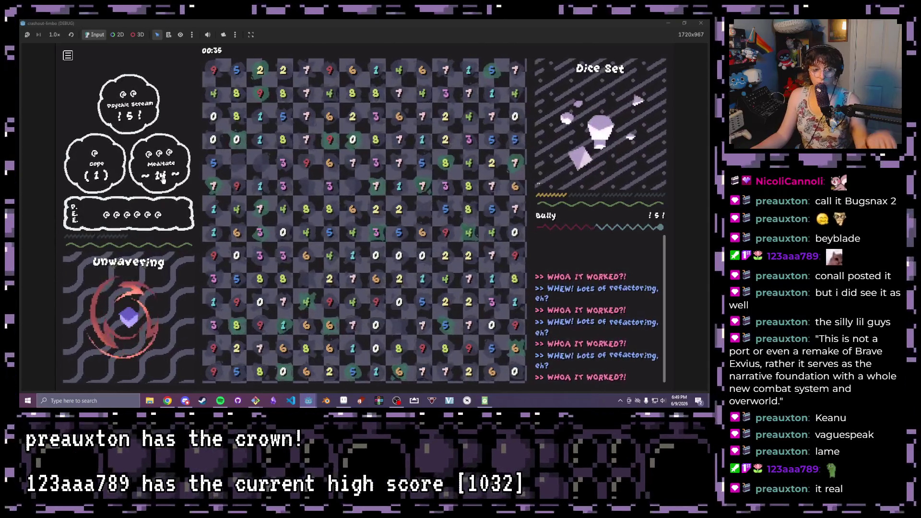
pyautogui.moveTo(376, 163); pyautogui.dragTo(399, 162)
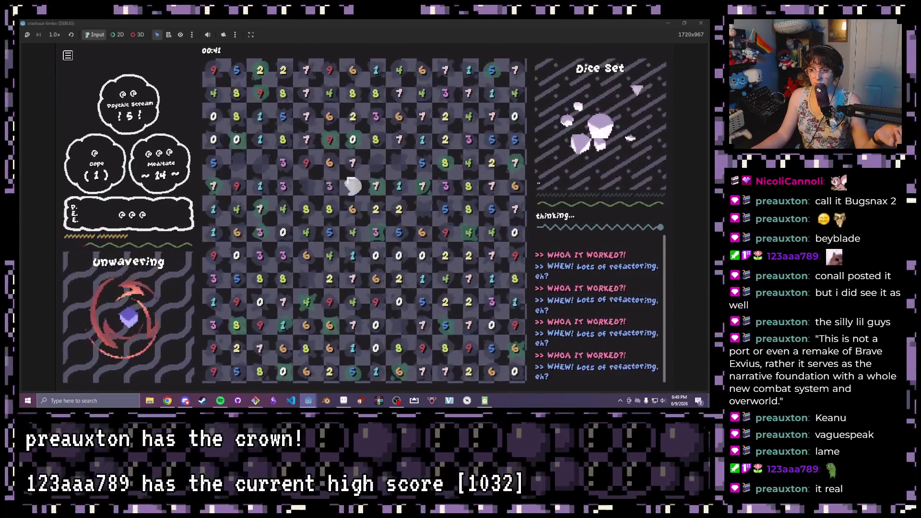
pyautogui.moveTo(283, 210)
pyautogui.mouseDown()
pyautogui.moveTo(283, 163)
pyautogui.moveTo(260, 131)
pyautogui.mouseUp()
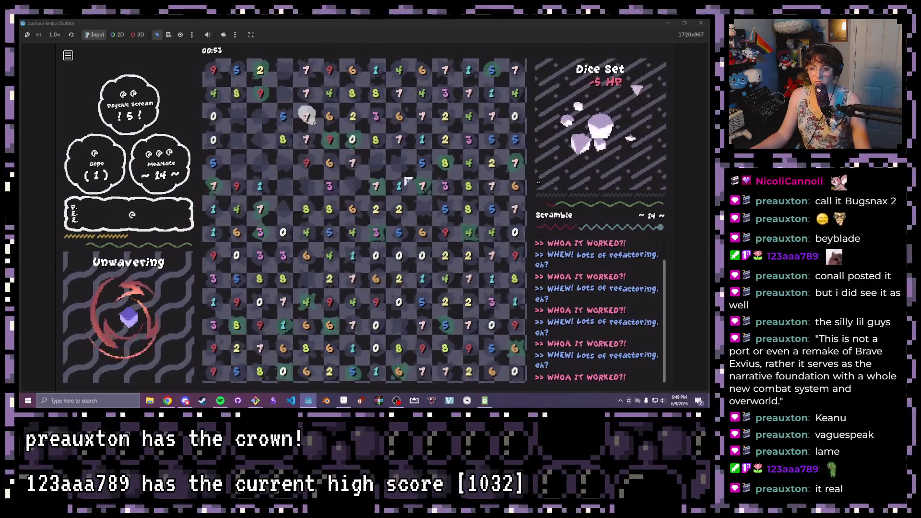
pyautogui.moveTo(353, 93); pyautogui.dragTo(353, 117)
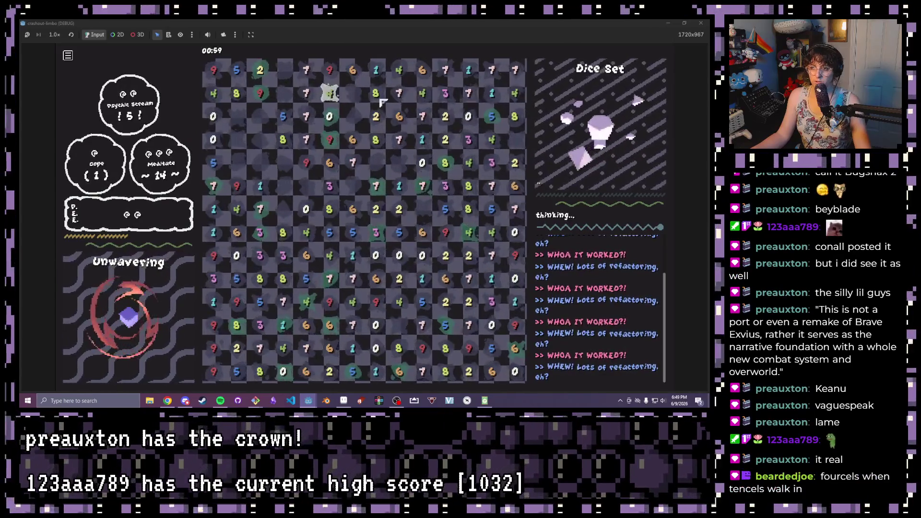
pyautogui.moveTo(399, 71); pyautogui.dragTo(422, 71)
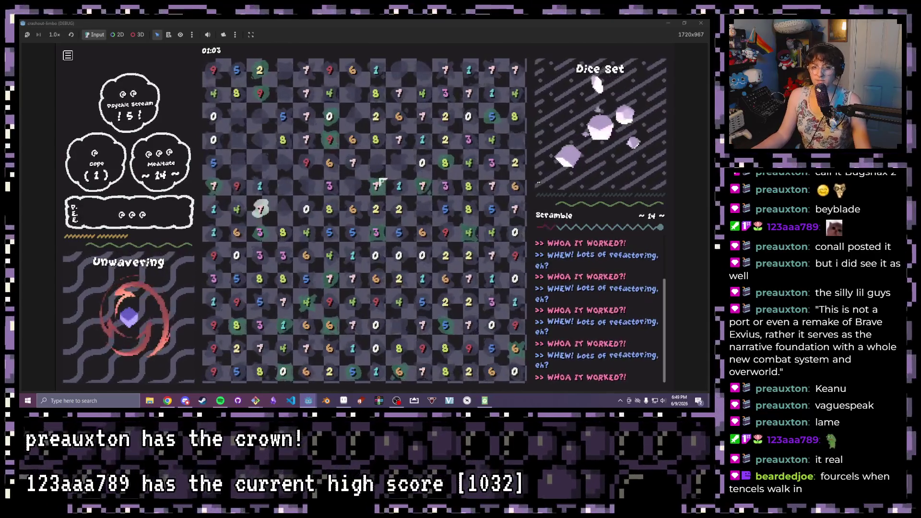
pyautogui.moveTo(386, 138); pyautogui.dragTo(376, 117)
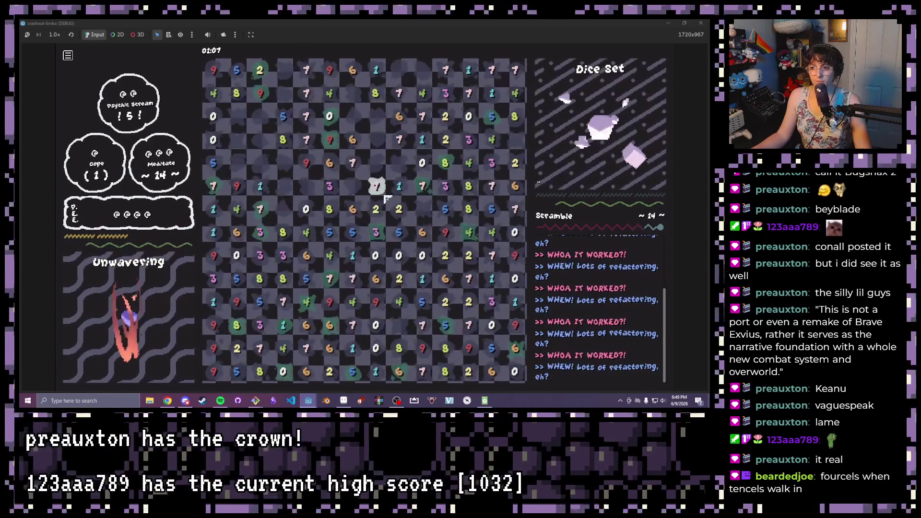
pyautogui.moveTo(430, 192); pyautogui.dragTo(449, 190)
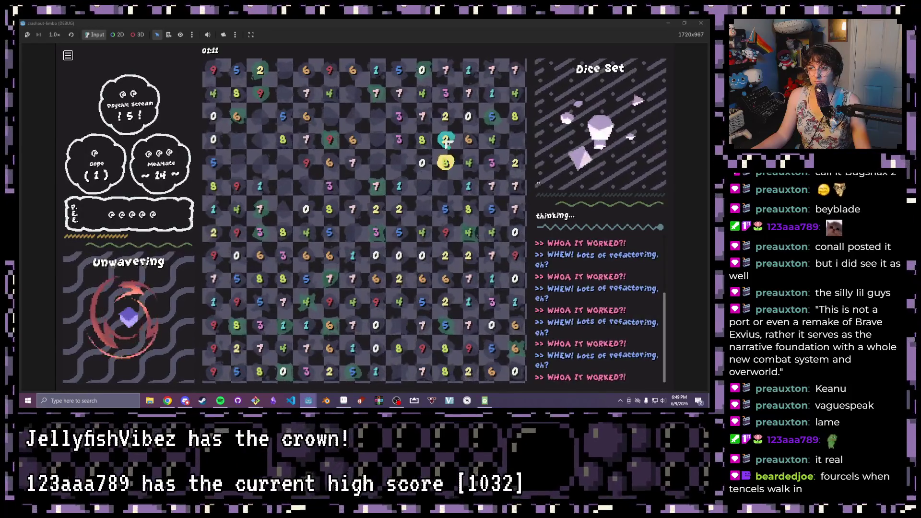
# Clear more ten-sum groups (8+2, 5+5, 6+4, 7+3, 1+9), then close the running game
pyautogui.moveTo(446, 162); pyautogui.dragTo(446, 138)
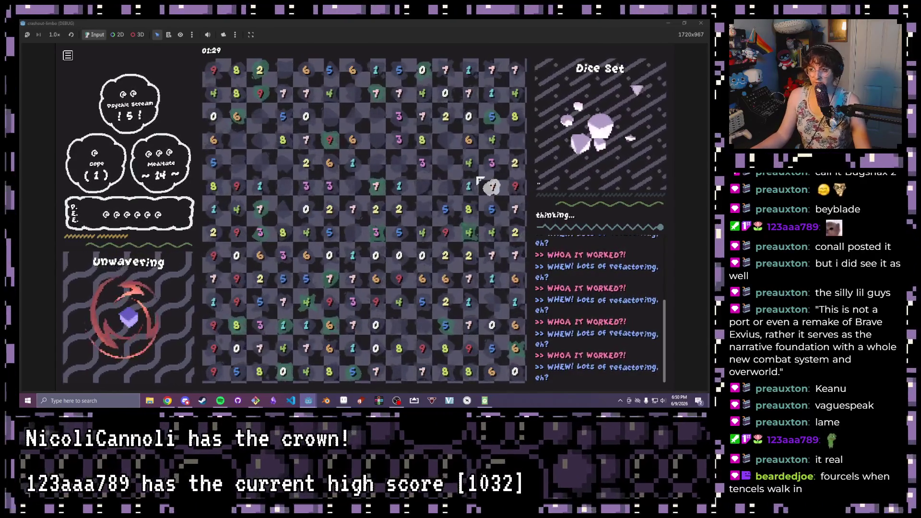
pyautogui.click(492, 186)
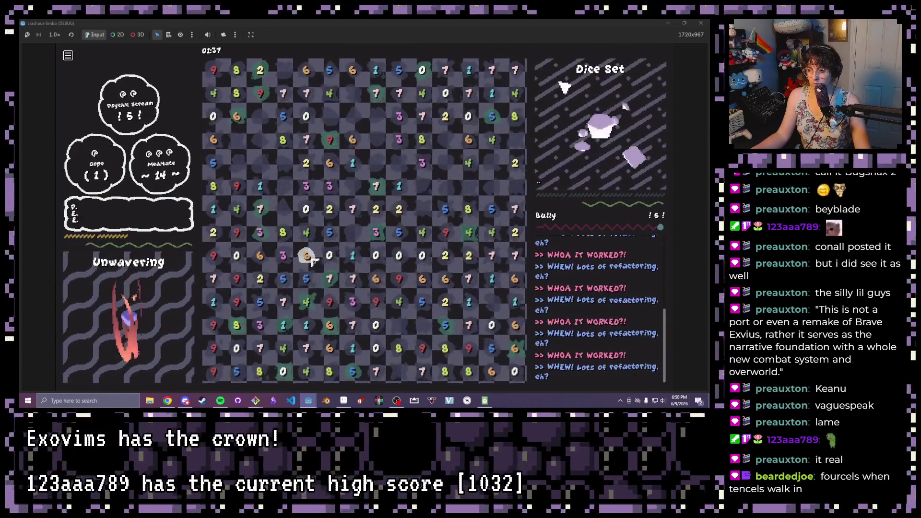
pyautogui.click(289, 285)
pyautogui.click(307, 256)
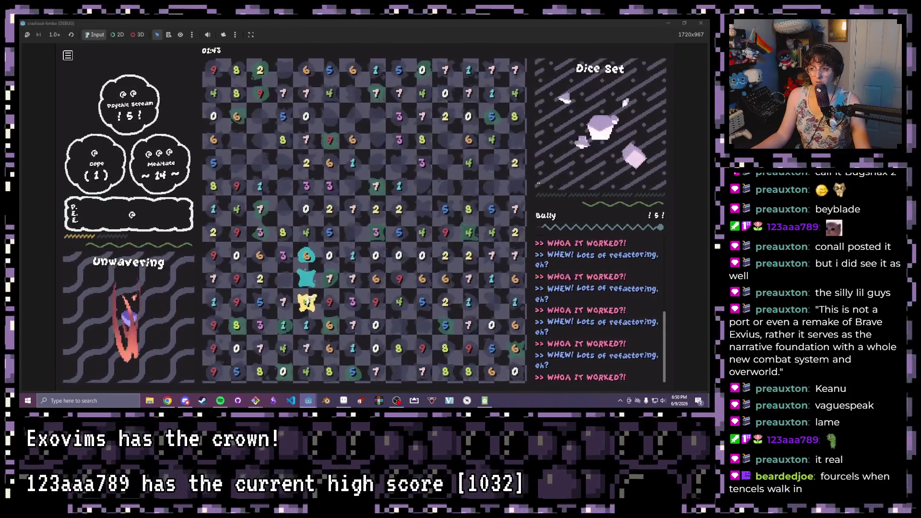
pyautogui.click(308, 302)
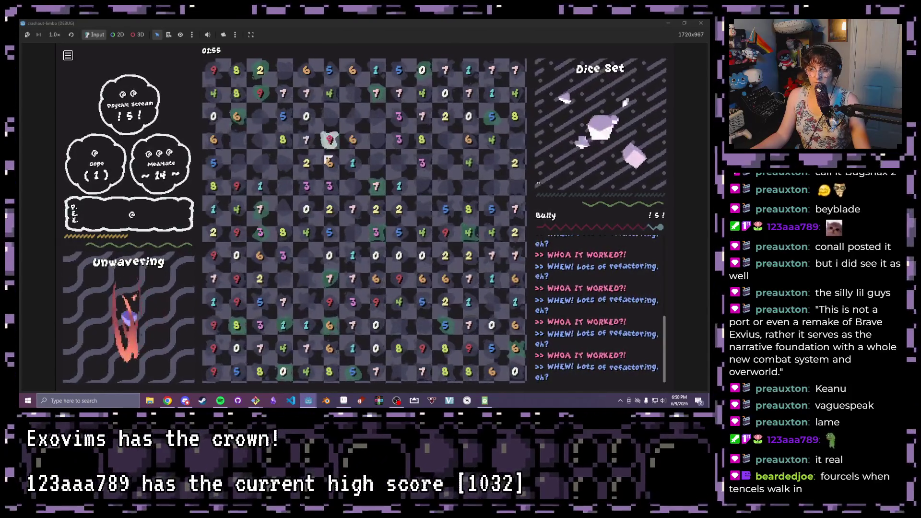
pyautogui.click(261, 188)
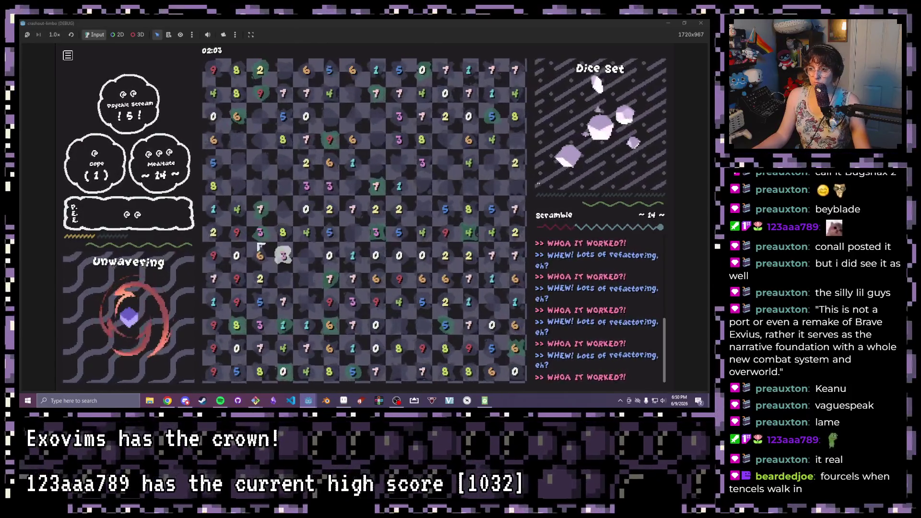
pyautogui.click(259, 232)
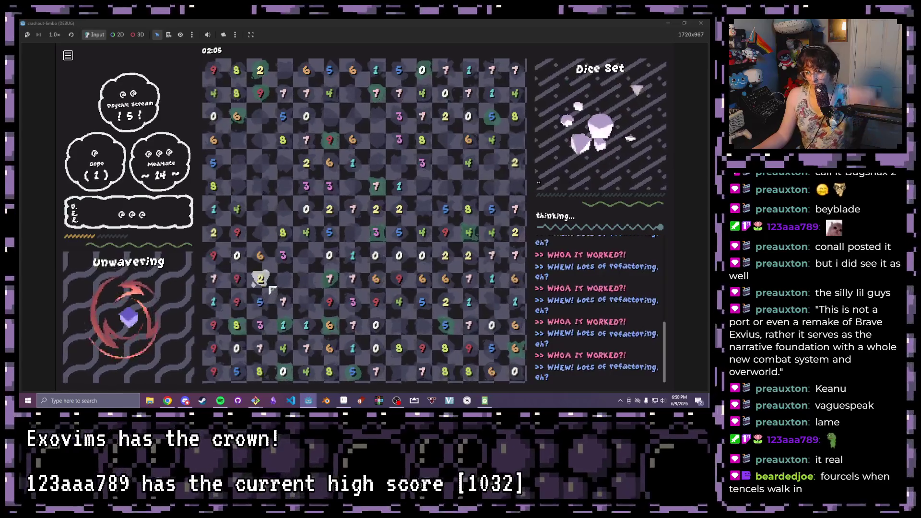
pyautogui.click(237, 303)
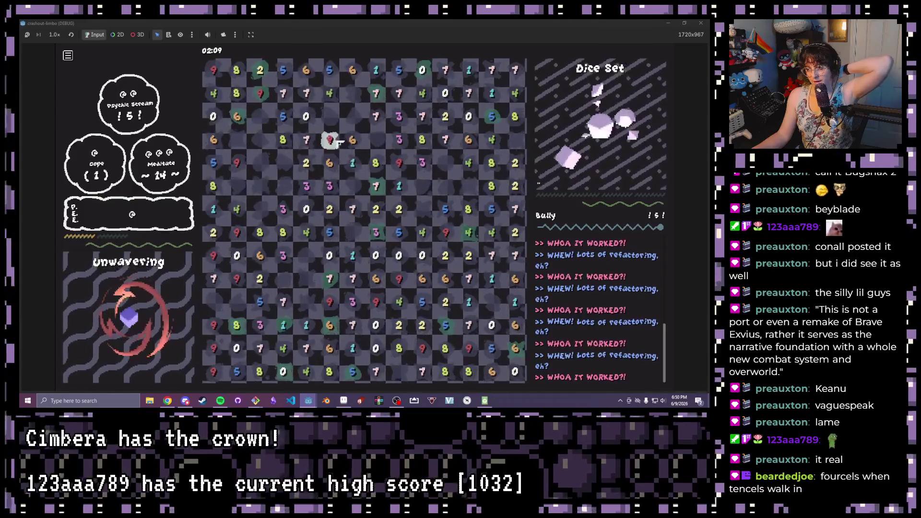
pyautogui.click(705, 23)
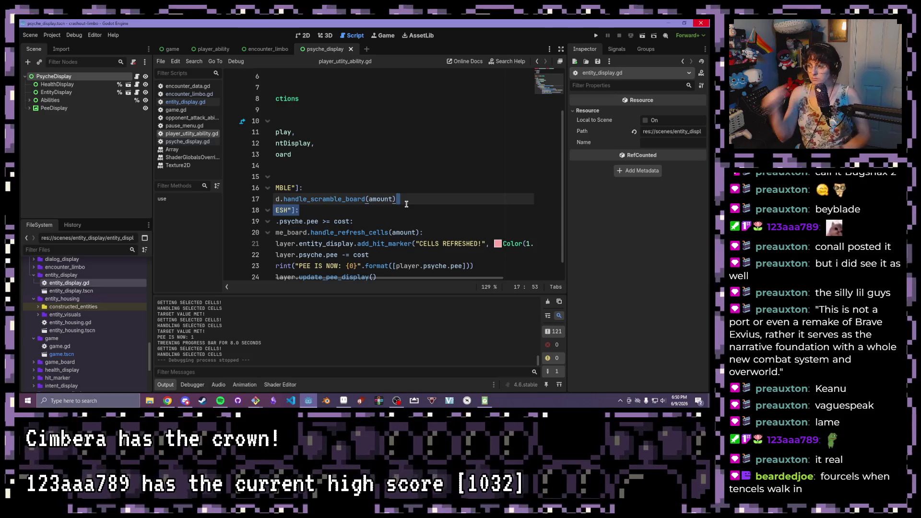
# Switch to the encounter_limbo scene and show its Encounter Complete panel in the 2D view
pyautogui.scroll(2, 342, 206)
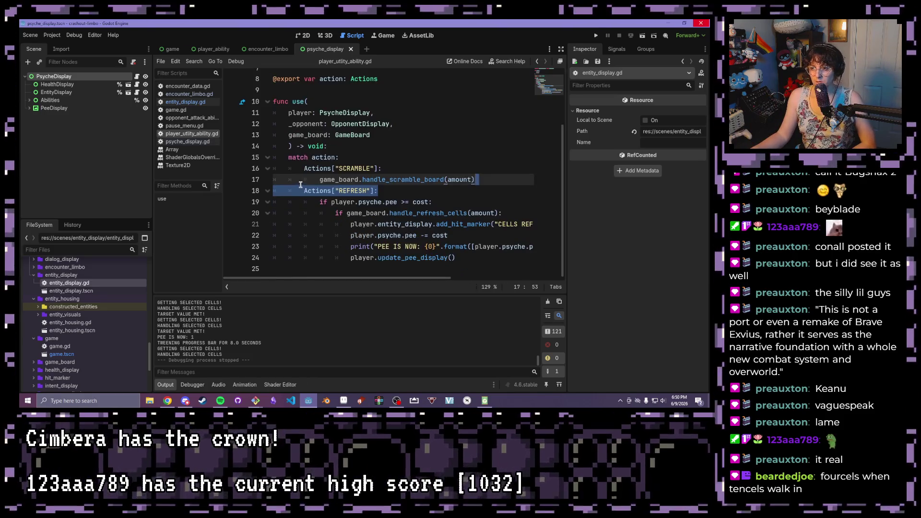
pyautogui.click(259, 49)
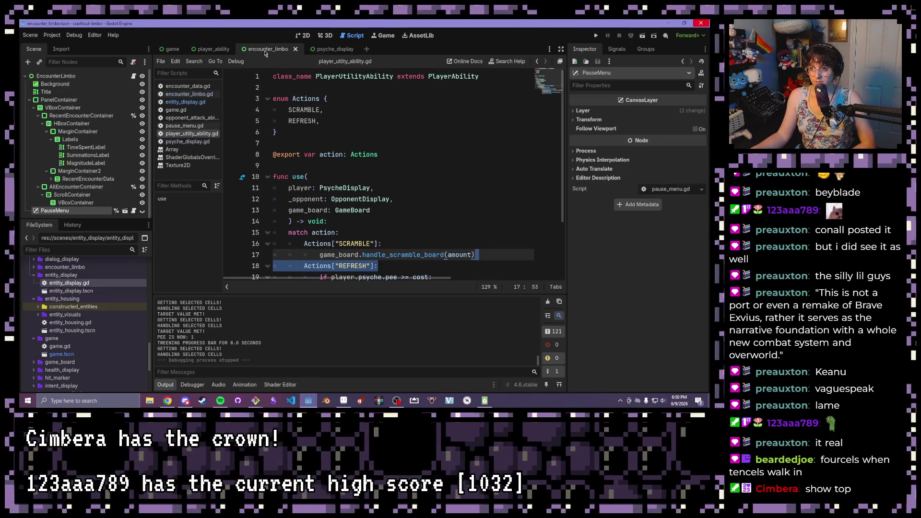
pyautogui.click(309, 35)
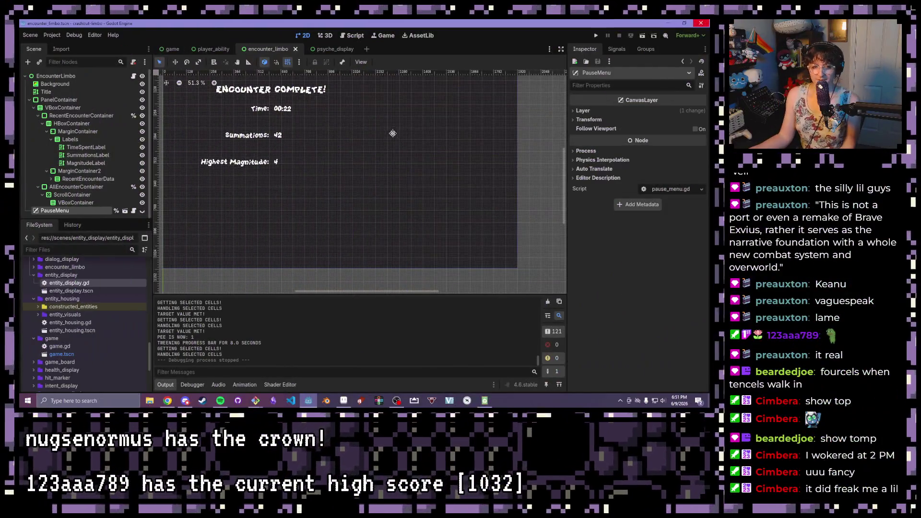
pyautogui.moveTo(392, 133); pyautogui.dragTo(404, 151)
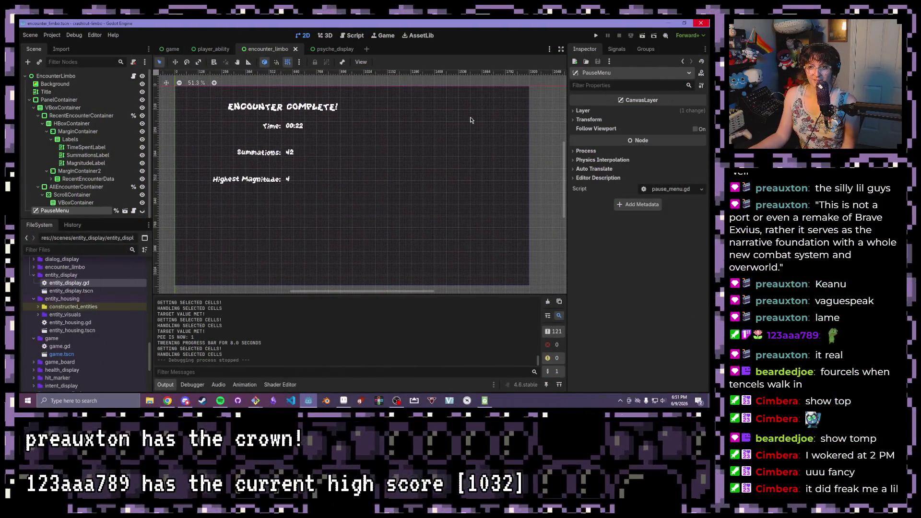
pyautogui.click(173, 49)
pyautogui.moveTo(451, 173)
pyautogui.mouseDown()
pyautogui.moveTo(359, 137)
pyautogui.moveTo(356, 153)
pyautogui.mouseUp()
pyautogui.scroll(-1, 358, 137)
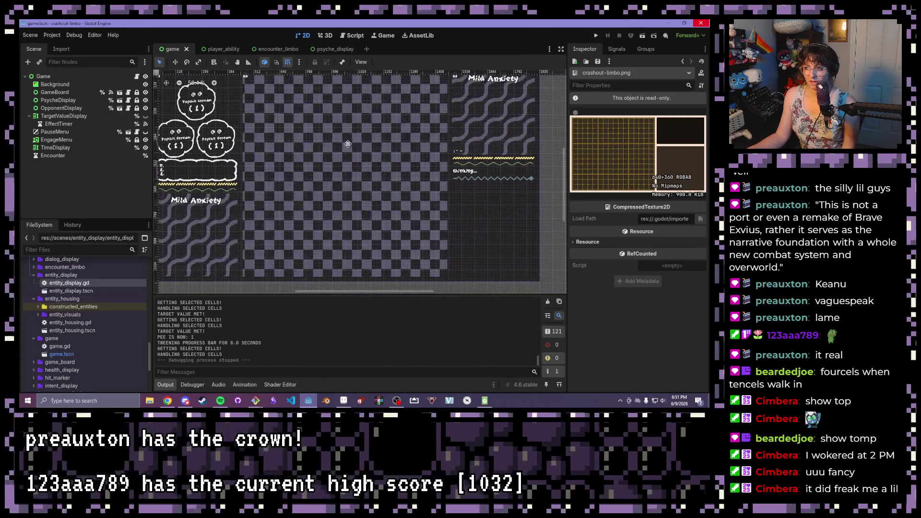
pyautogui.scroll(1, 287, 113)
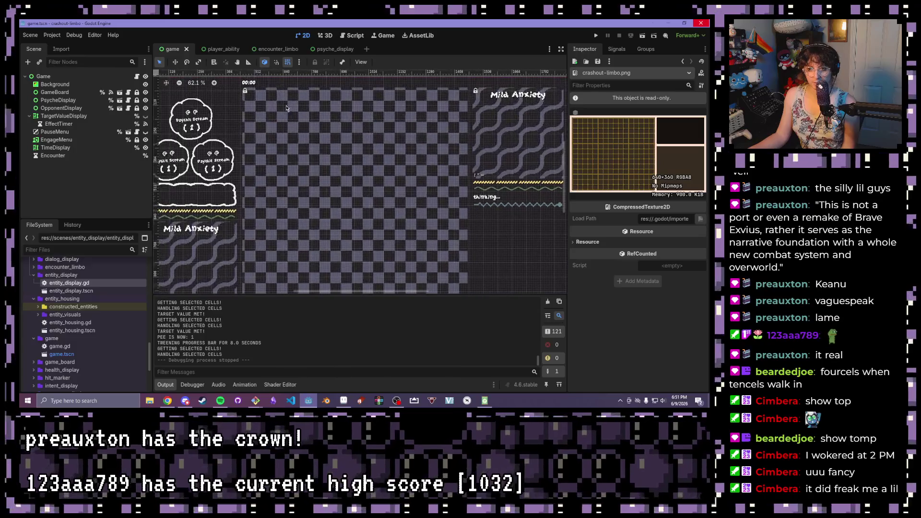
pyautogui.click(335, 49)
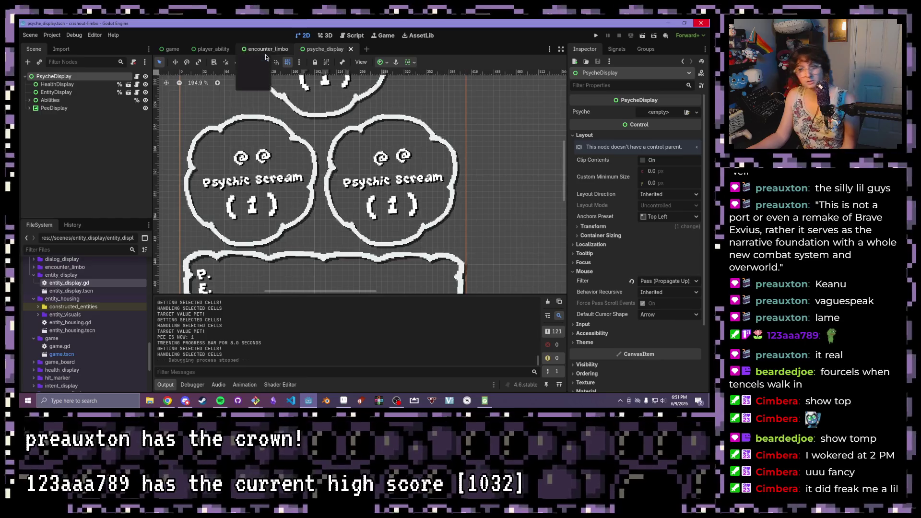
pyautogui.click(264, 50)
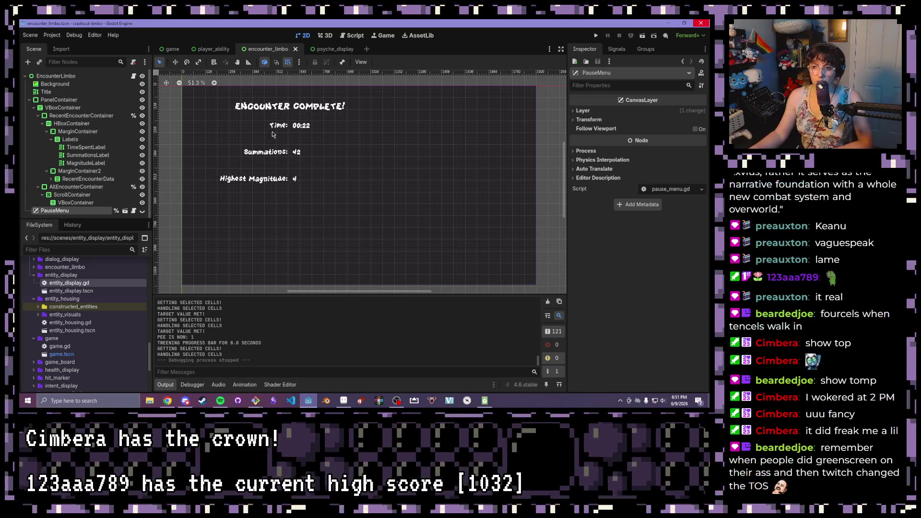
# Left-align the Time and Summations labels and give the MarginContainer a left margin of 0
pyautogui.click(85, 150)
pyautogui.scroll(5, 596, 245)
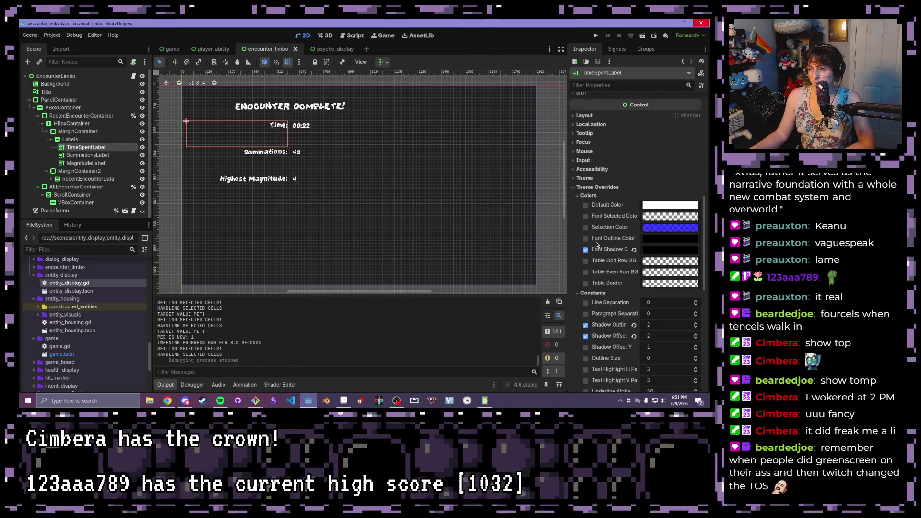
pyautogui.scroll(1, 609, 230)
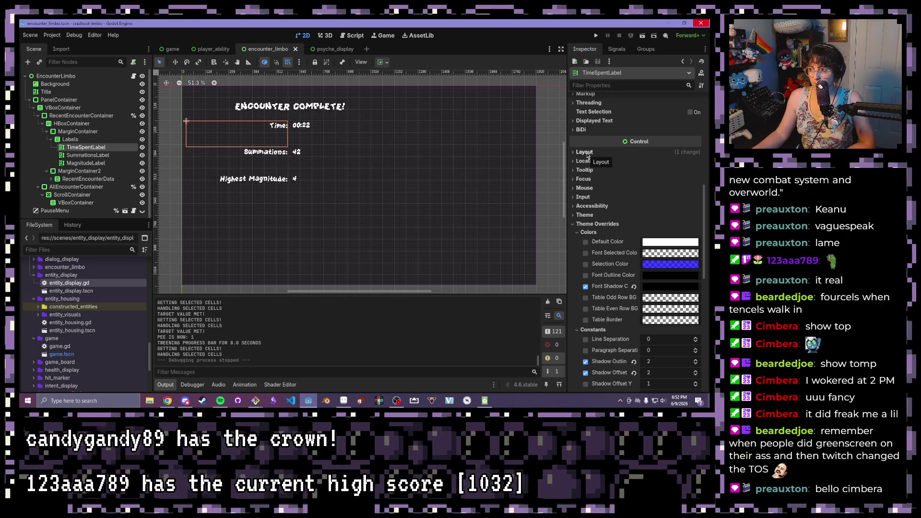
pyautogui.scroll(7, 588, 145)
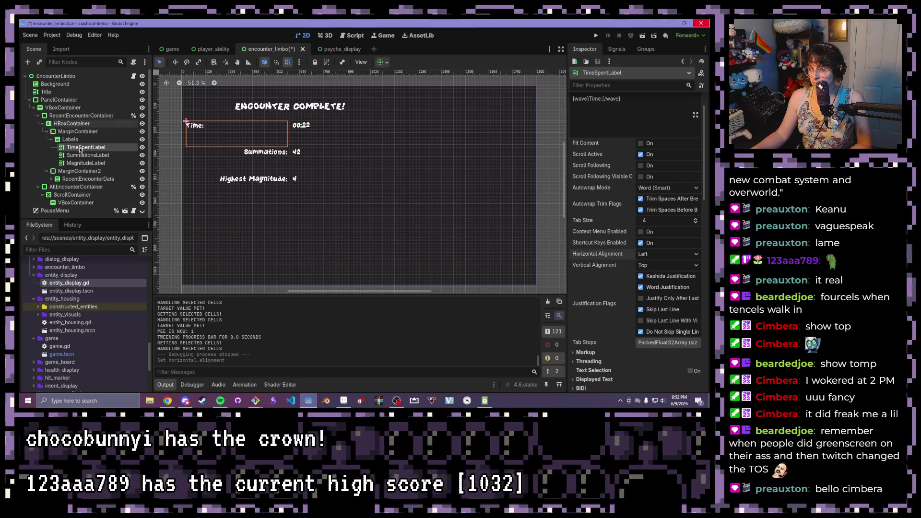
pyautogui.click(98, 156)
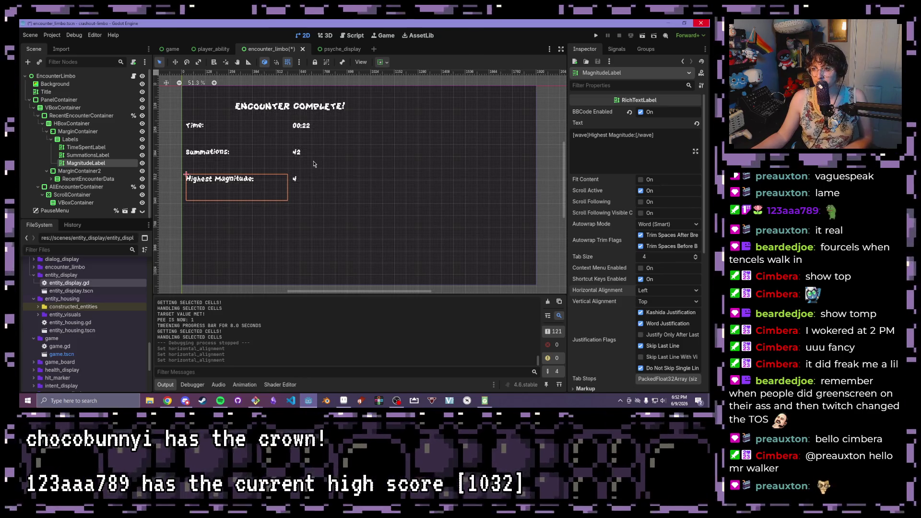
pyautogui.click(68, 131)
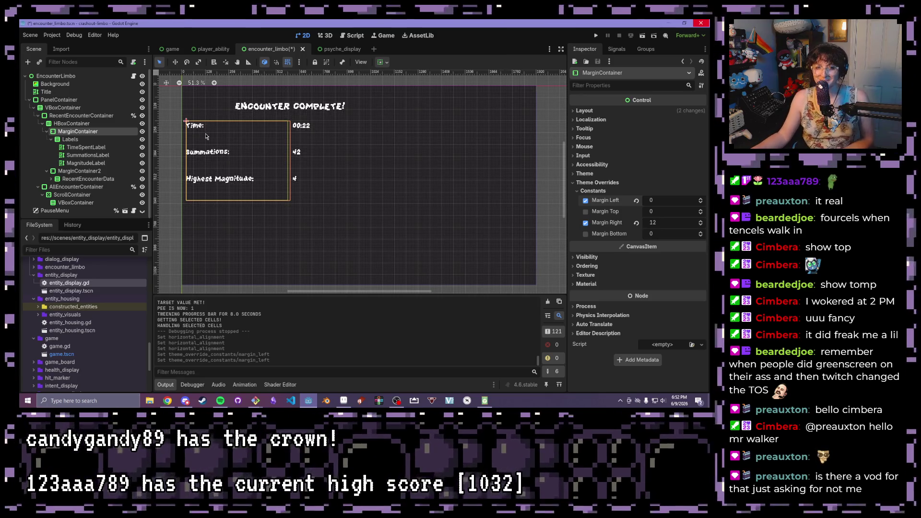
# Save the encounter_limbo scene and launch the project with F5
pyautogui.scroll(2, 236, 152)
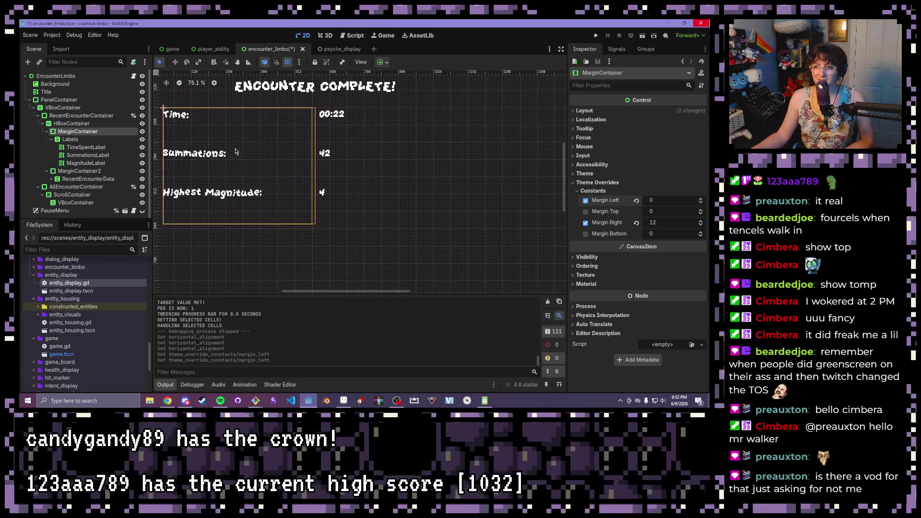
pyautogui.scroll(-1, 231, 150)
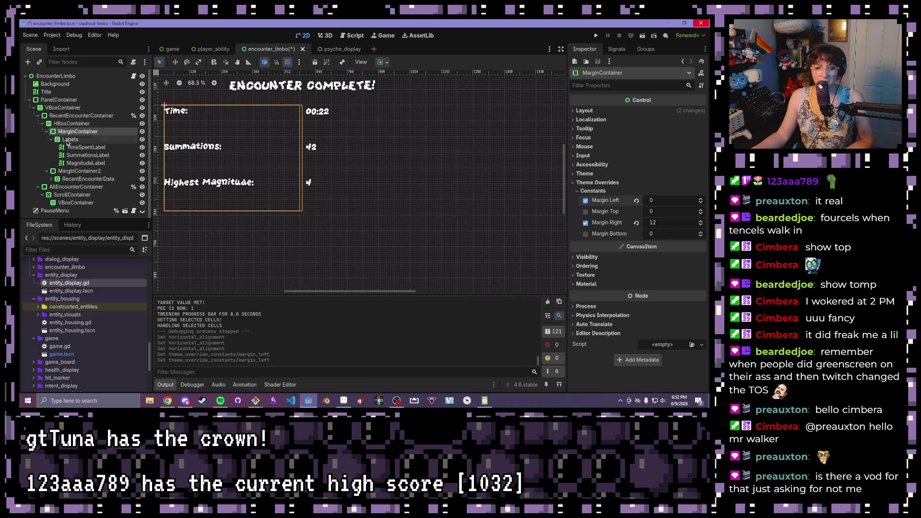
pyautogui.hotkey('ctrl', 's')
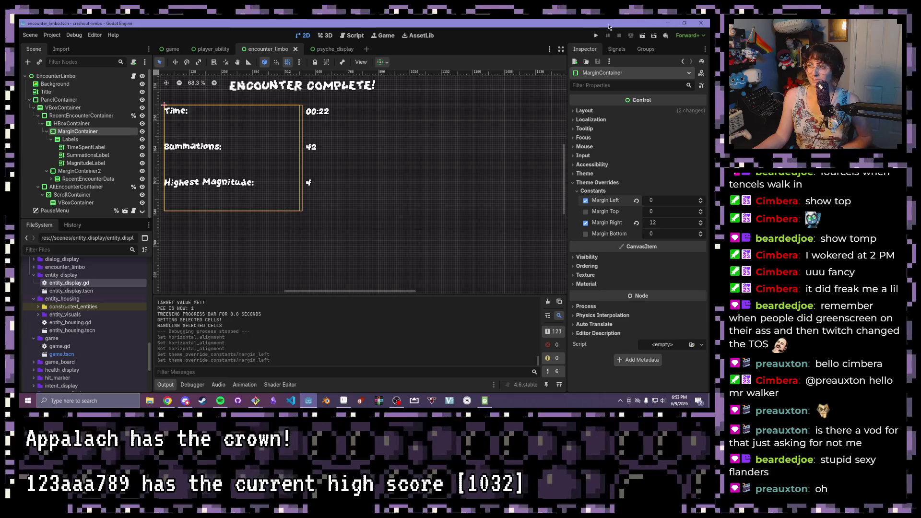
pyautogui.press('F5')
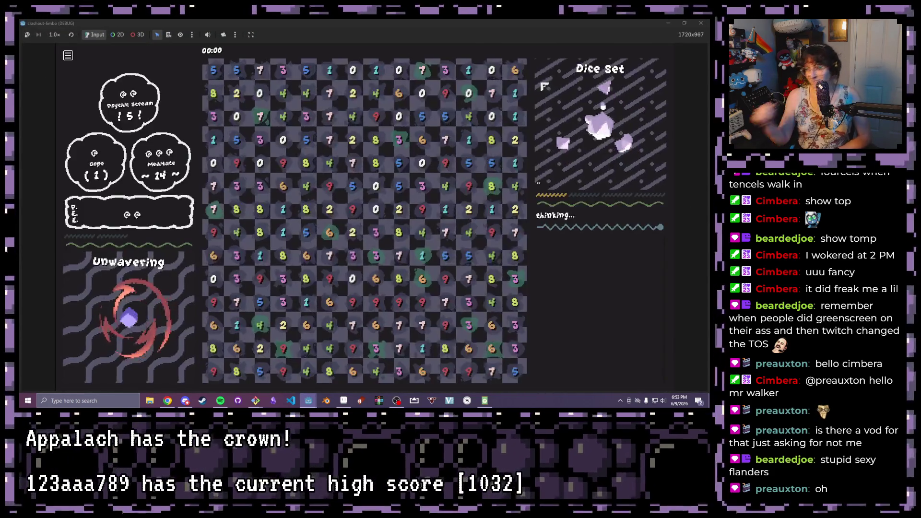
# Clear several ten-sum dice groups around the centre and lower grid
pyautogui.click(354, 302)
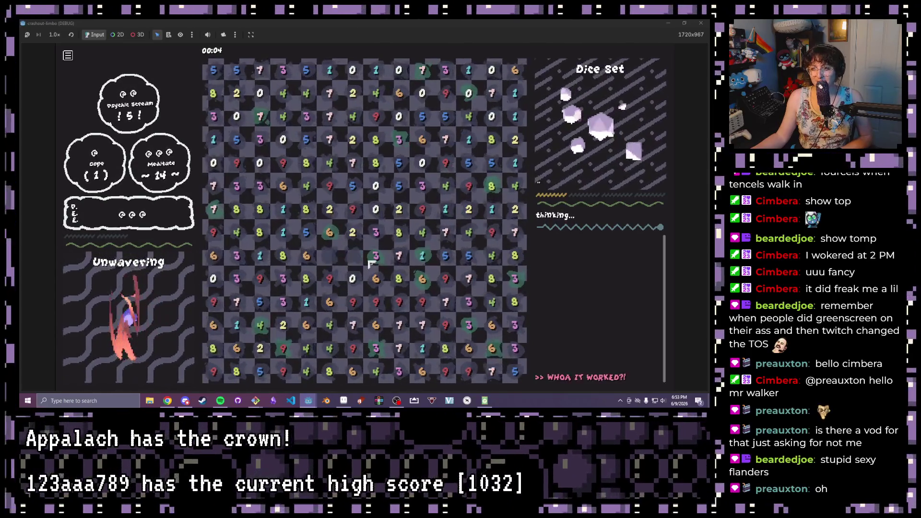
pyautogui.click(375, 254)
pyautogui.click(419, 209)
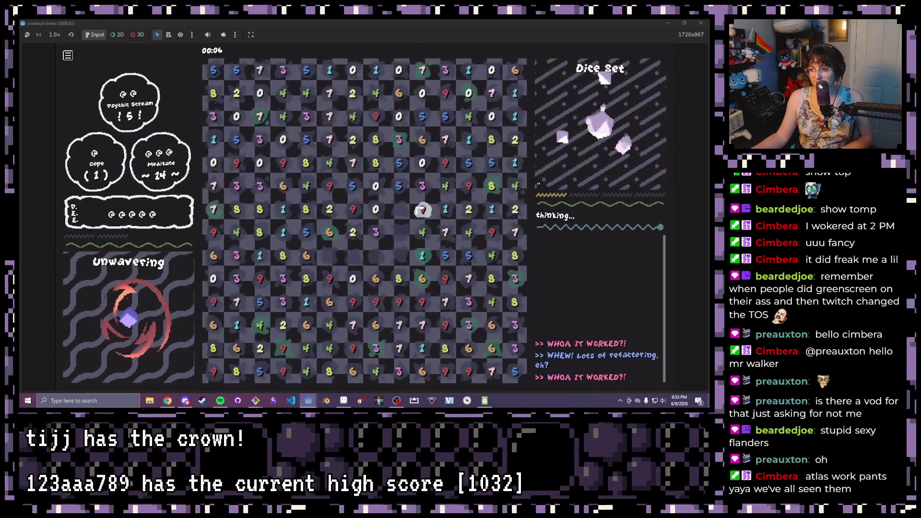
pyautogui.click(421, 210)
pyautogui.click(399, 185)
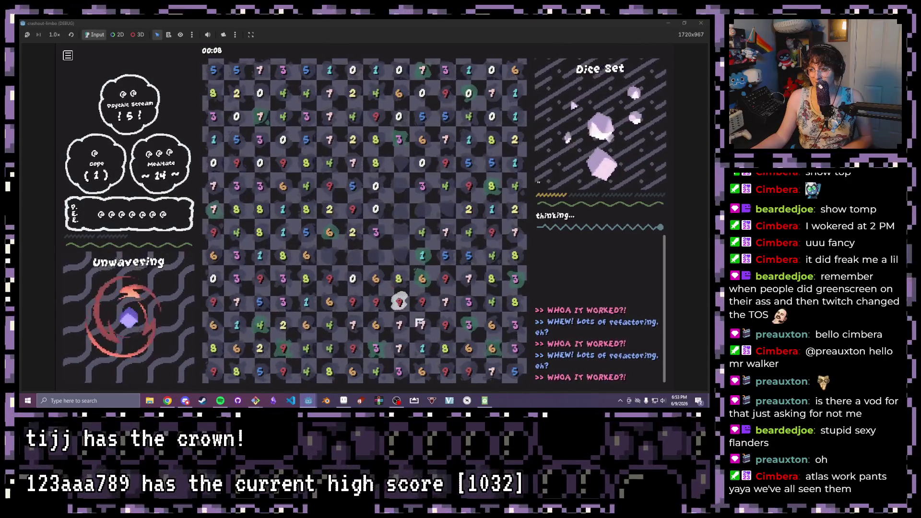
pyautogui.click(442, 302)
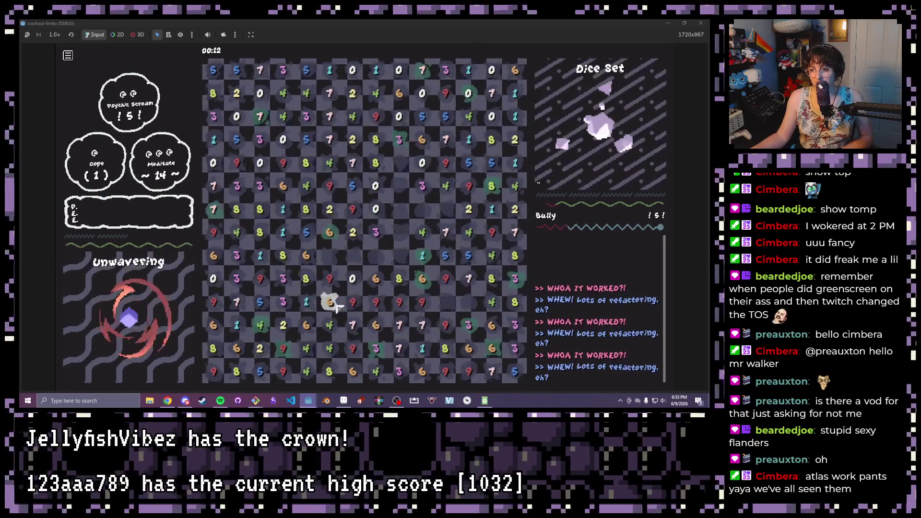
# Clear the 1+9, 8+2, 7+3 and 6+4 pairs, plus 5+5 and 8+2 on the right
pyautogui.click(260, 265)
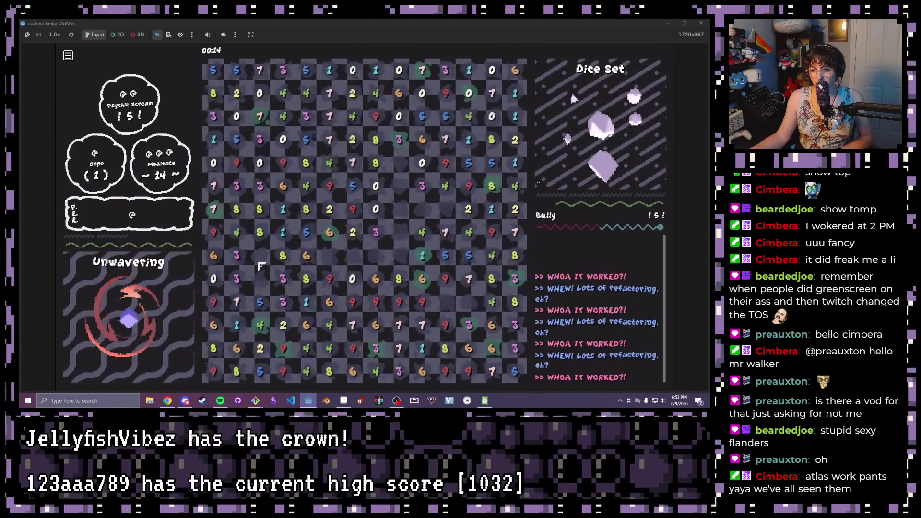
pyautogui.click(312, 210)
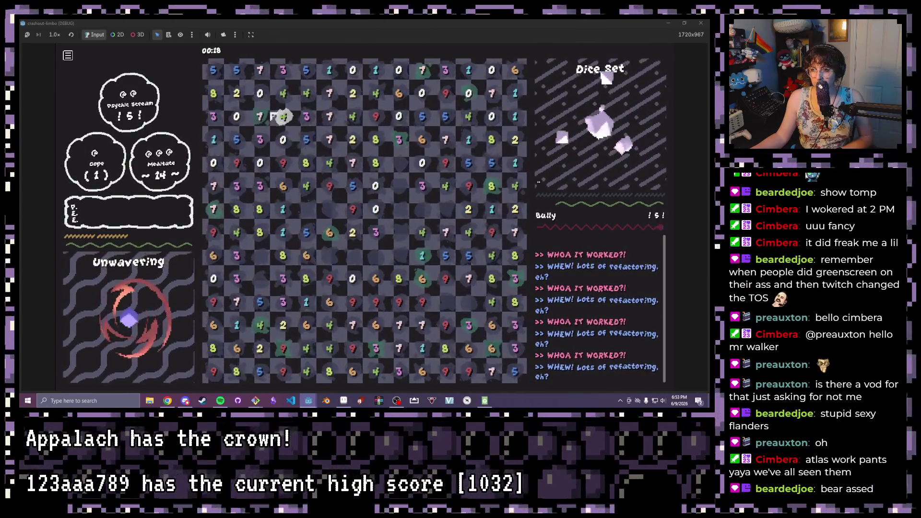
pyautogui.click(262, 128)
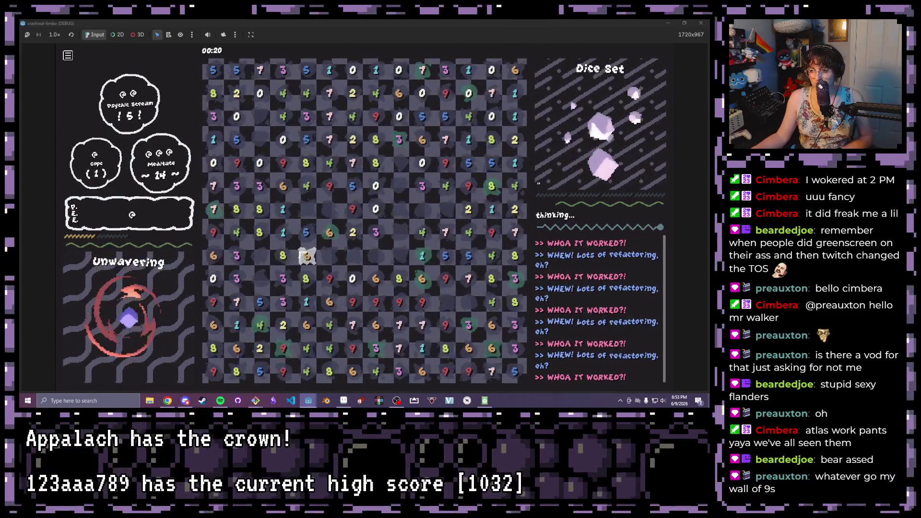
pyautogui.click(294, 187)
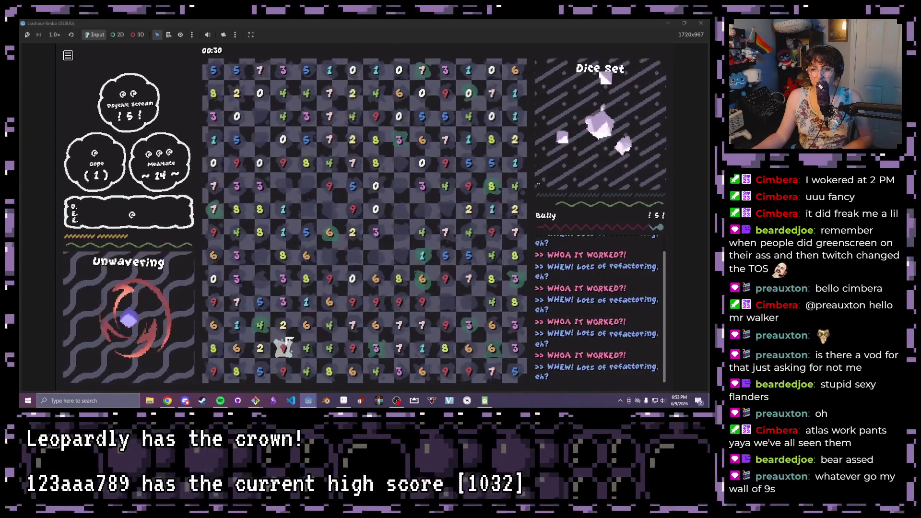
pyautogui.moveTo(306, 325); pyautogui.dragTo(329, 325)
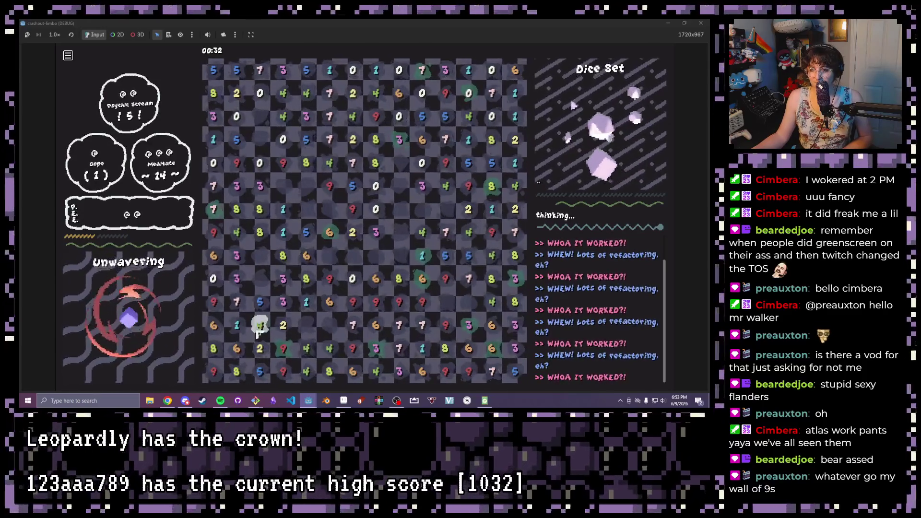
pyautogui.moveTo(239, 303)
pyautogui.mouseDown()
pyautogui.moveTo(243, 281)
pyautogui.moveTo(236, 348)
pyautogui.moveTo(271, 332)
pyautogui.mouseUp()
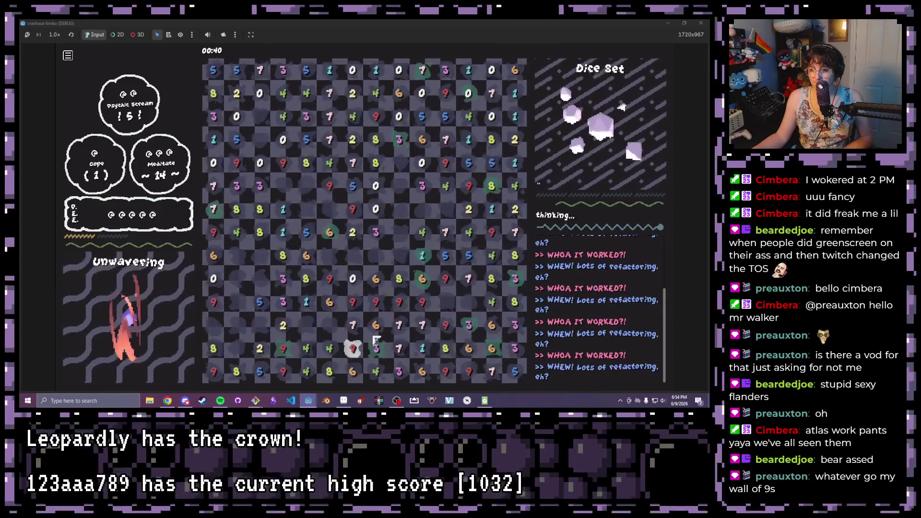
pyautogui.moveTo(398, 348); pyautogui.dragTo(399, 371)
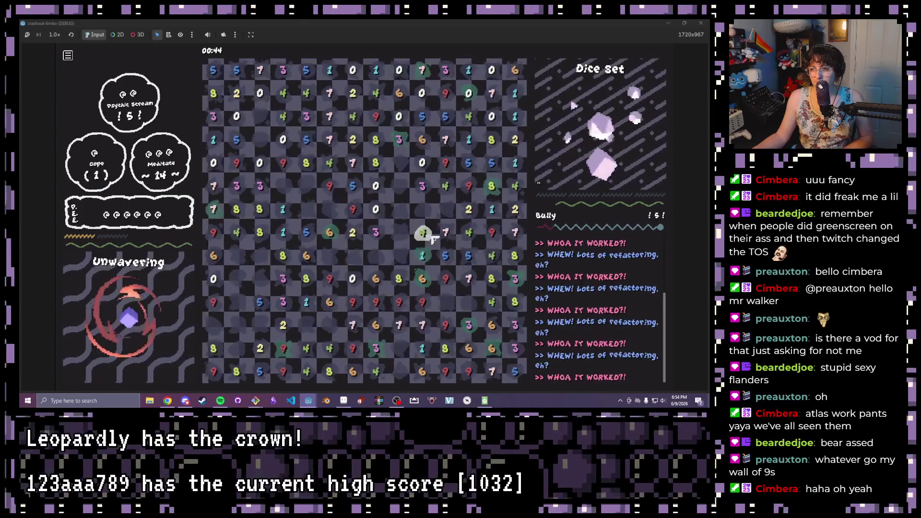
pyautogui.moveTo(492, 163)
pyautogui.mouseDown()
pyautogui.moveTo(469, 163)
pyautogui.moveTo(514, 140)
pyautogui.mouseUp()
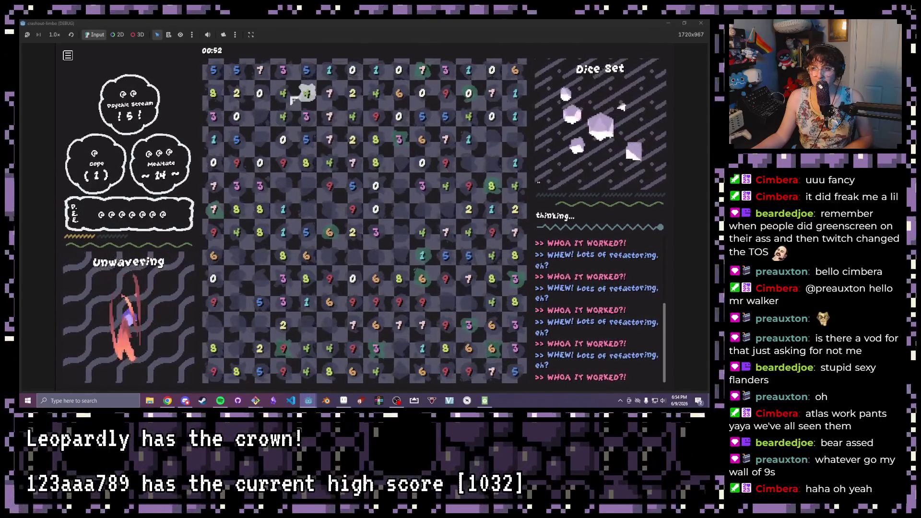
# Clear ten-sum runs in the top rows and left columns, plus 5, 9 and 1 on the right
pyautogui.moveTo(306, 93); pyautogui.dragTo(236, 93)
pyautogui.moveTo(283, 71); pyautogui.dragTo(213, 70)
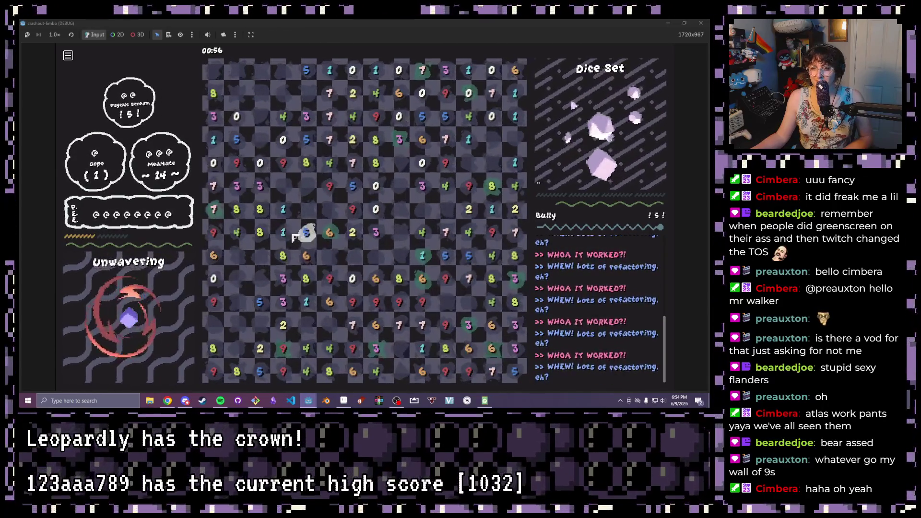
pyautogui.moveTo(376, 94)
pyautogui.mouseDown()
pyautogui.moveTo(398, 93)
pyautogui.moveTo(376, 116)
pyautogui.mouseUp()
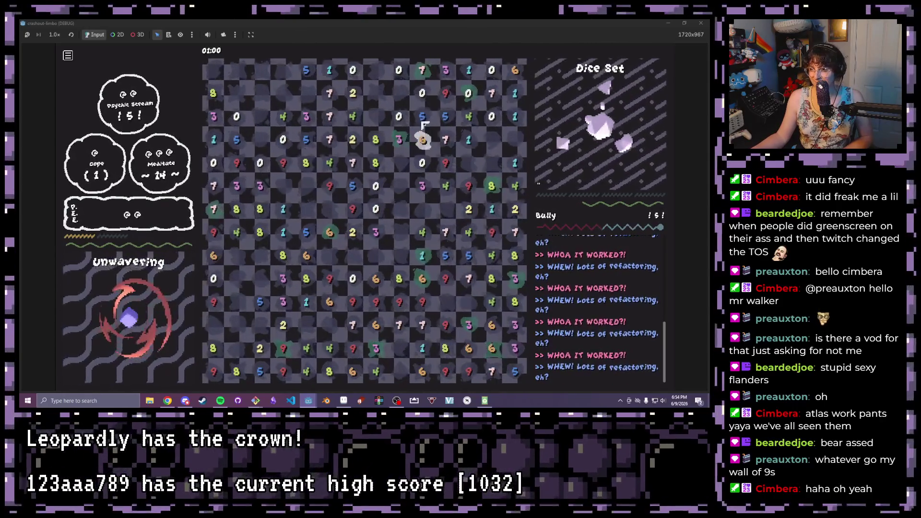
pyautogui.moveTo(329, 116)
pyautogui.mouseDown()
pyautogui.moveTo(238, 147)
pyautogui.moveTo(236, 164)
pyautogui.mouseUp()
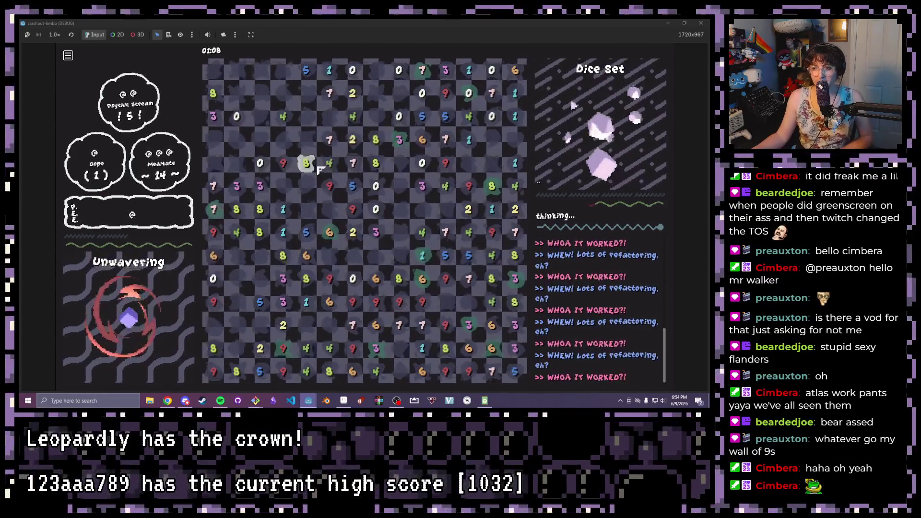
pyautogui.moveTo(284, 164); pyautogui.dragTo(284, 211)
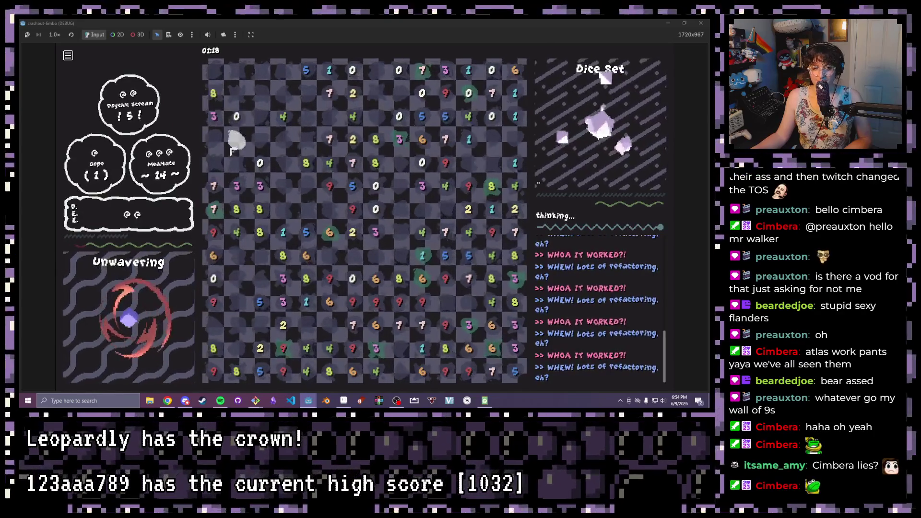
pyautogui.moveTo(213, 115); pyautogui.dragTo(217, 190)
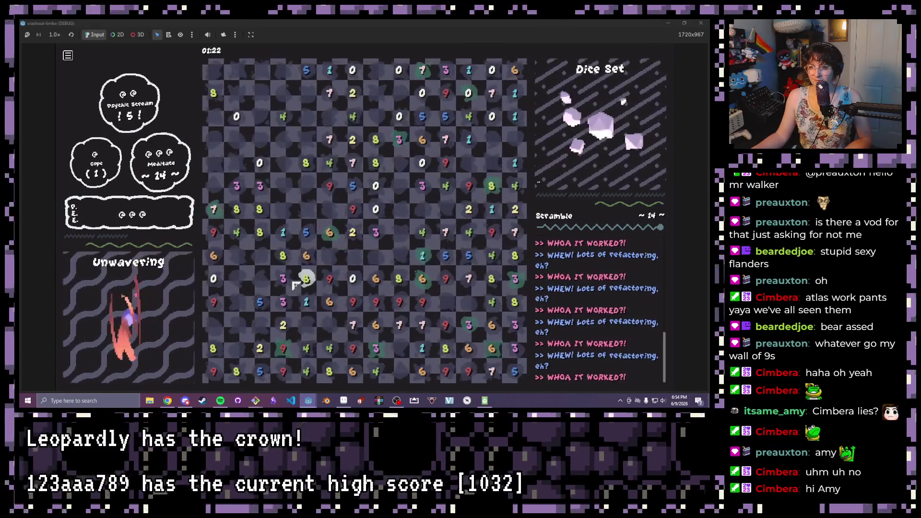
pyautogui.moveTo(466, 258); pyautogui.dragTo(518, 181)
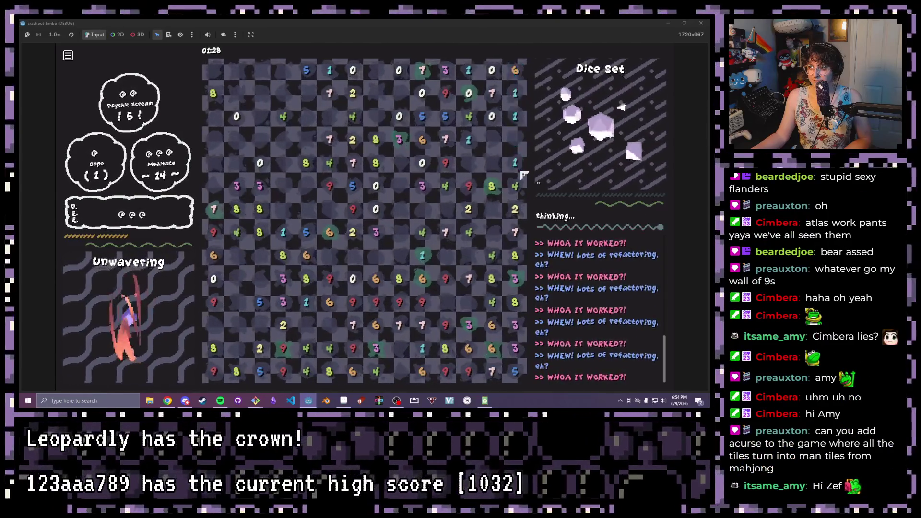
# Select the rightmost column from the 6, then a run from the yellow 8 to the 7
pyautogui.click(517, 79)
pyautogui.moveTo(517, 78); pyautogui.dragTo(512, 227)
pyautogui.moveTo(492, 185)
pyautogui.mouseDown()
pyautogui.moveTo(515, 192)
pyautogui.moveTo(519, 209)
pyautogui.moveTo(491, 233)
pyautogui.moveTo(470, 238)
pyautogui.mouseUp()
pyautogui.moveTo(422, 280)
pyautogui.mouseDown()
pyautogui.moveTo(424, 268)
pyautogui.moveTo(424, 325)
pyautogui.moveTo(492, 349)
pyautogui.mouseUp()
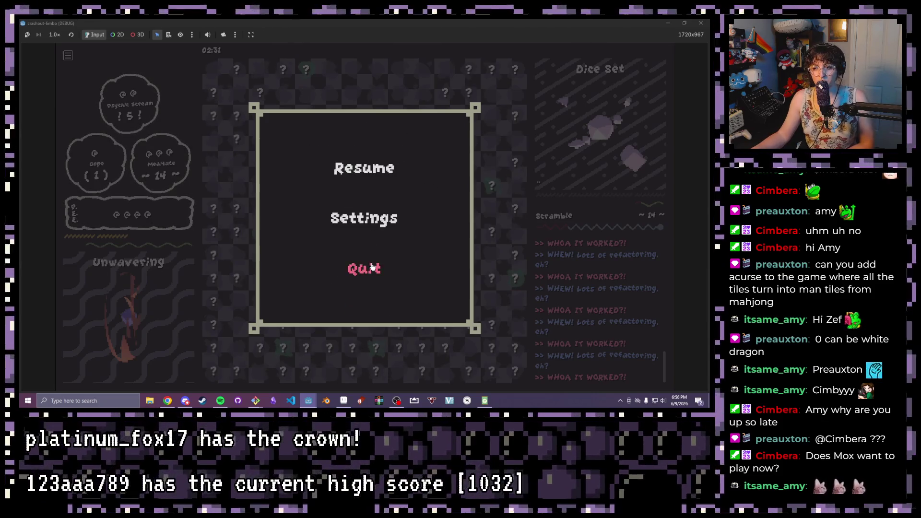
# Resume the game, clear the 7, 0 and 3 tiles, and close the test run
pyautogui.click(376, 168)
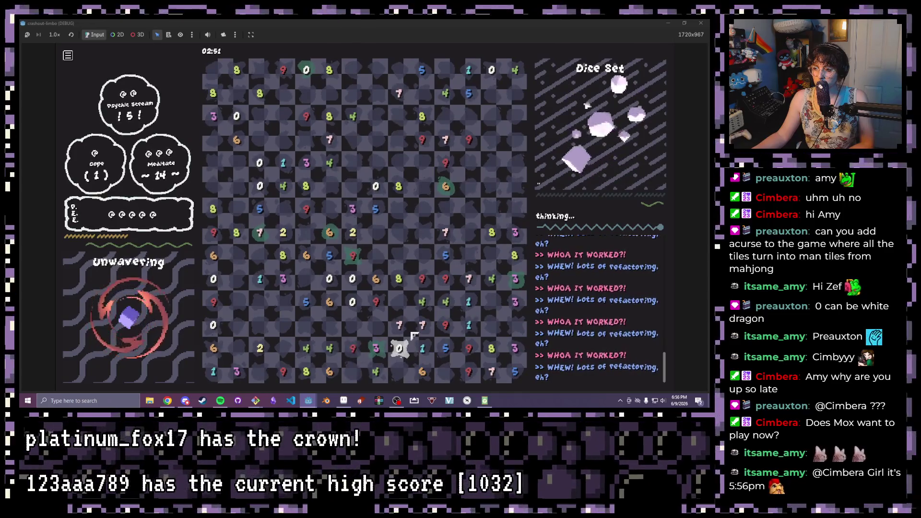
pyautogui.click(394, 335)
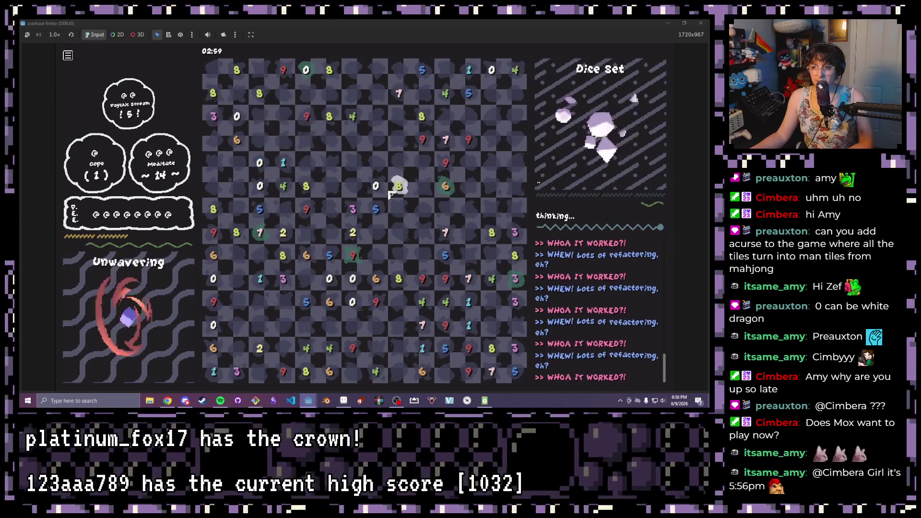
pyautogui.click(709, 22)
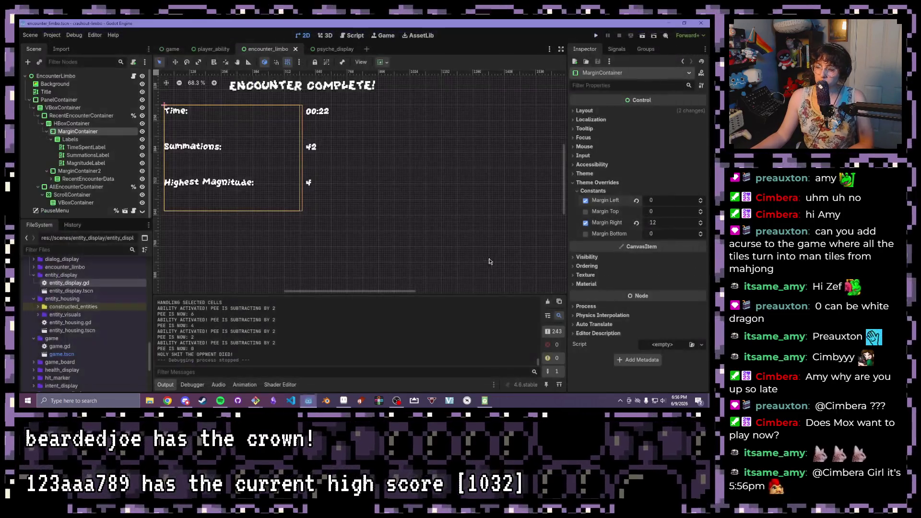
# Select the Magnitude label, then bring the game.tscn scene into view in the 2D viewport
pyautogui.click(394, 193)
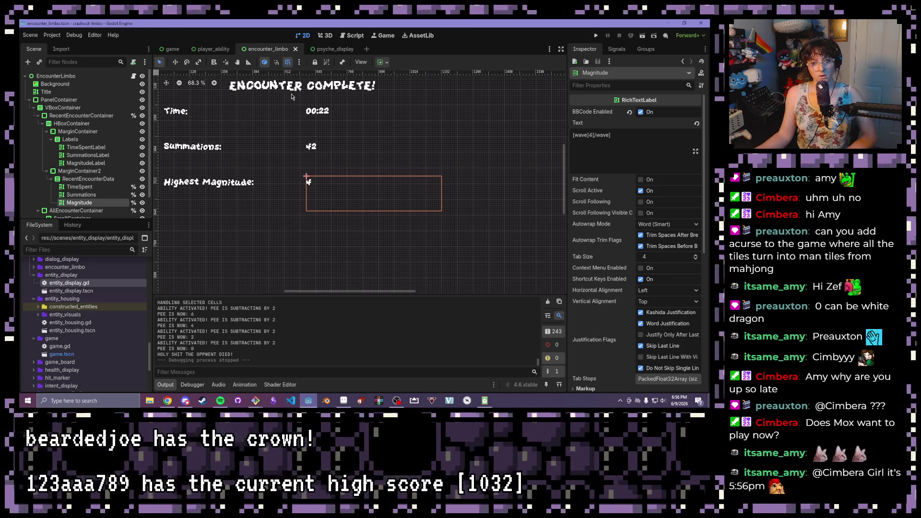
pyautogui.click(172, 49)
pyautogui.scroll(-3, 278, 254)
pyautogui.scroll(2, 315, 202)
pyautogui.moveTo(315, 202); pyautogui.dragTo(340, 162)
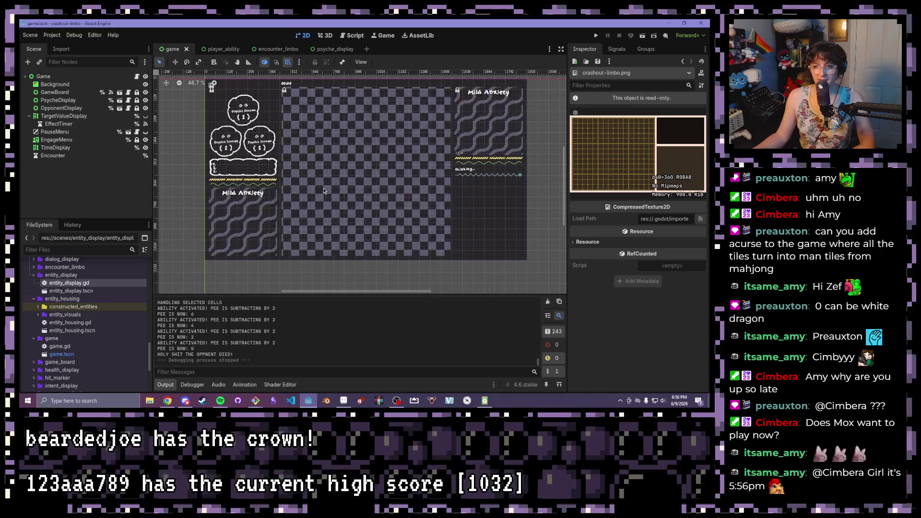
pyautogui.scroll(1, 323, 188)
# Resize the Inspector panel and run the project with F5
pyautogui.moveTo(567, 146); pyautogui.dragTo(331, 146)
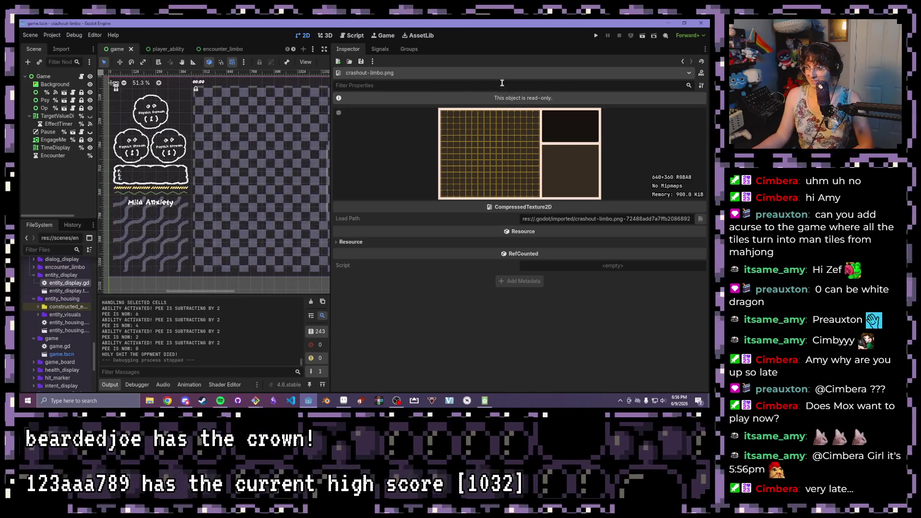
pyautogui.moveTo(331, 156)
pyautogui.mouseDown()
pyautogui.moveTo(497, 153)
pyautogui.moveTo(480, 166)
pyautogui.mouseUp()
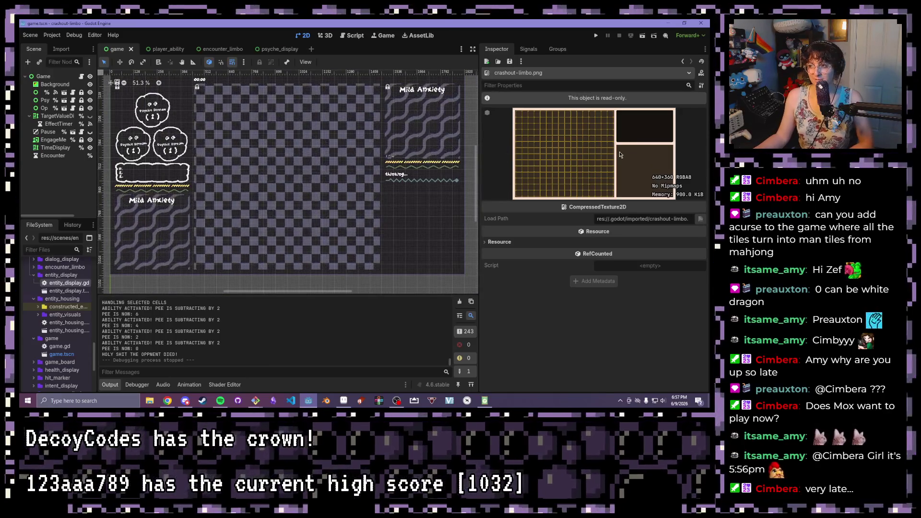
pyautogui.click(596, 35)
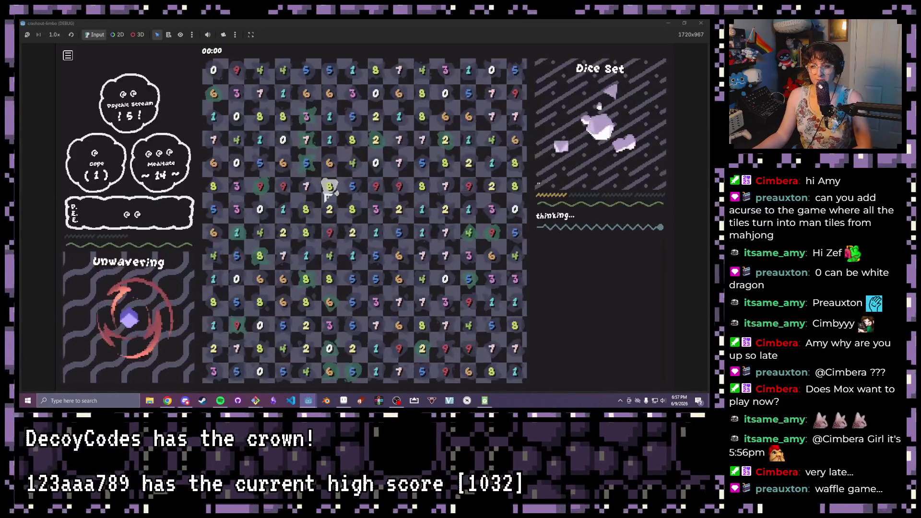
# Clear the 8-2-8 row, the 9-1 and 4-1-2-3 columns, and the 5-4 and 7-3 pairs
pyautogui.moveTo(306, 209)
pyautogui.mouseDown()
pyautogui.moveTo(353, 209)
pyautogui.moveTo(375, 255)
pyautogui.moveTo(353, 302)
pyautogui.mouseUp()
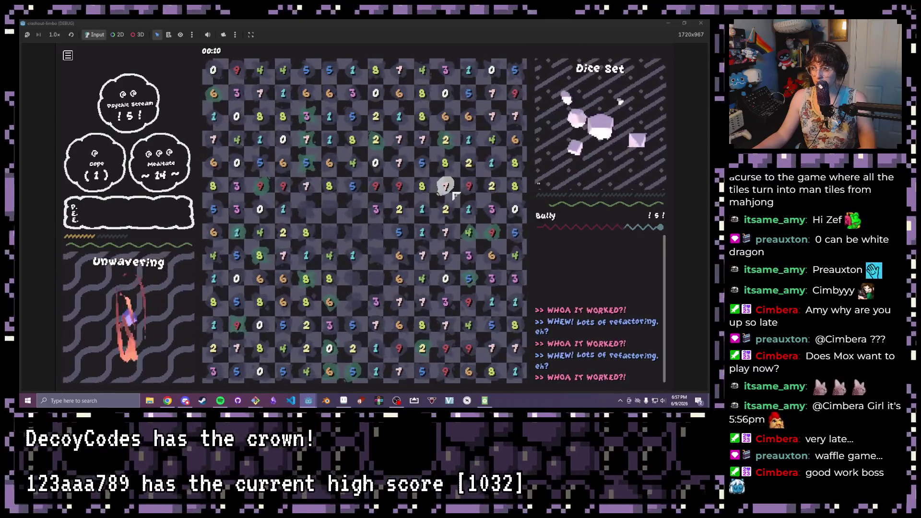
pyautogui.moveTo(468, 186); pyautogui.dragTo(469, 209)
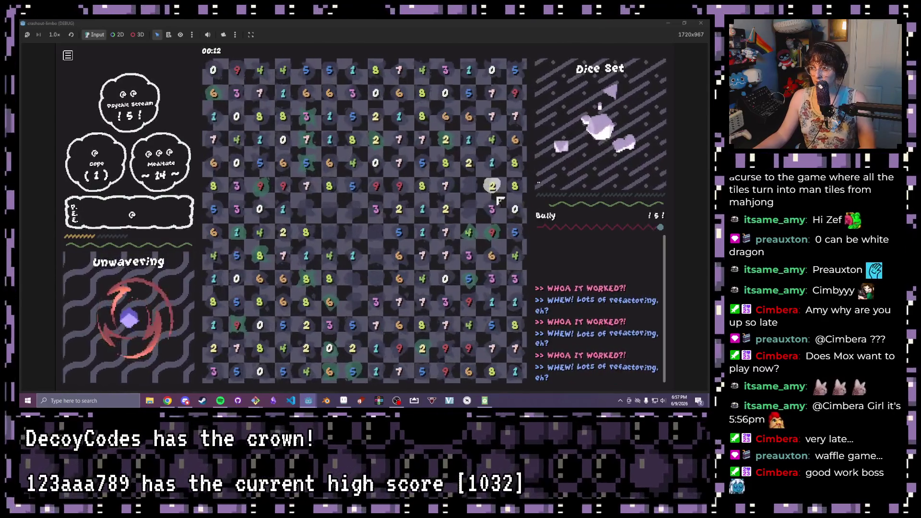
pyautogui.moveTo(491, 139); pyautogui.dragTo(492, 210)
pyautogui.moveTo(492, 256); pyautogui.dragTo(515, 256)
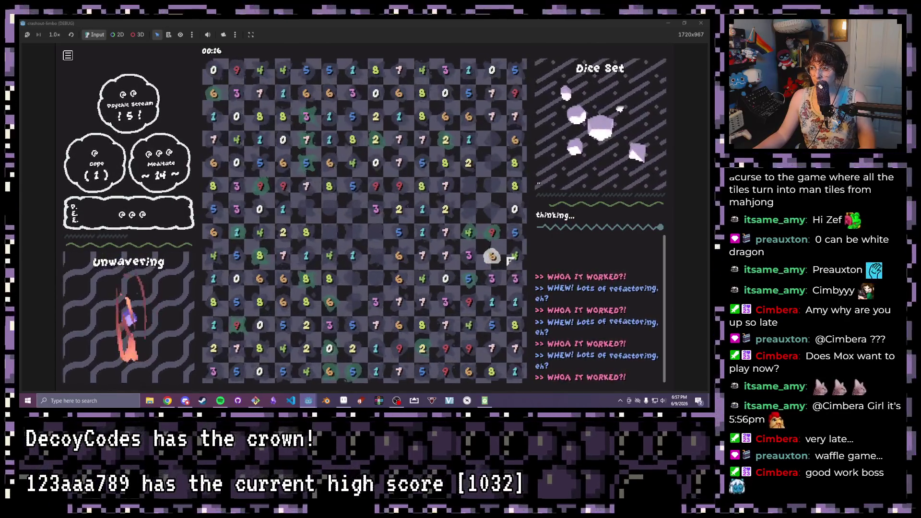
pyautogui.moveTo(446, 256); pyautogui.dragTo(469, 255)
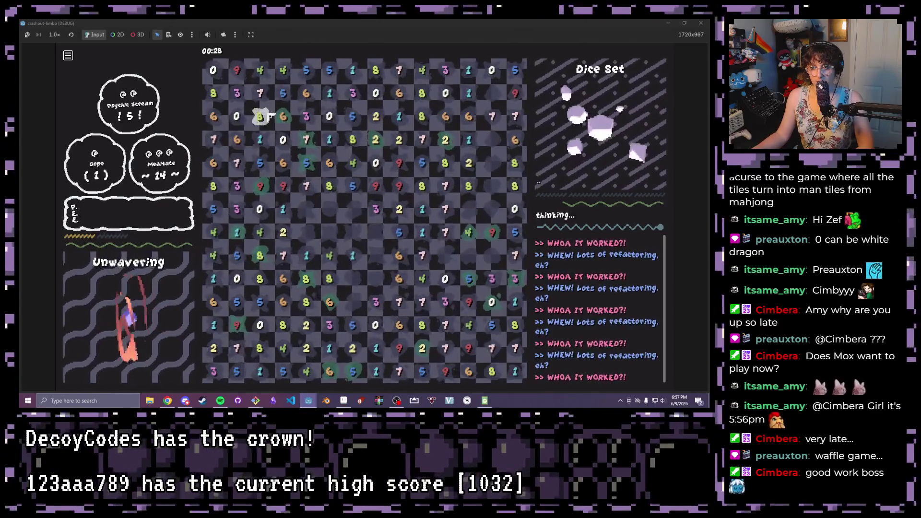
# Clear the 9-1, 1-3, 3-7, 5-5, 6-3-1, 8-2, 4 and 1-9 groups, then pause the game
pyautogui.moveTo(283, 186); pyautogui.dragTo(282, 209)
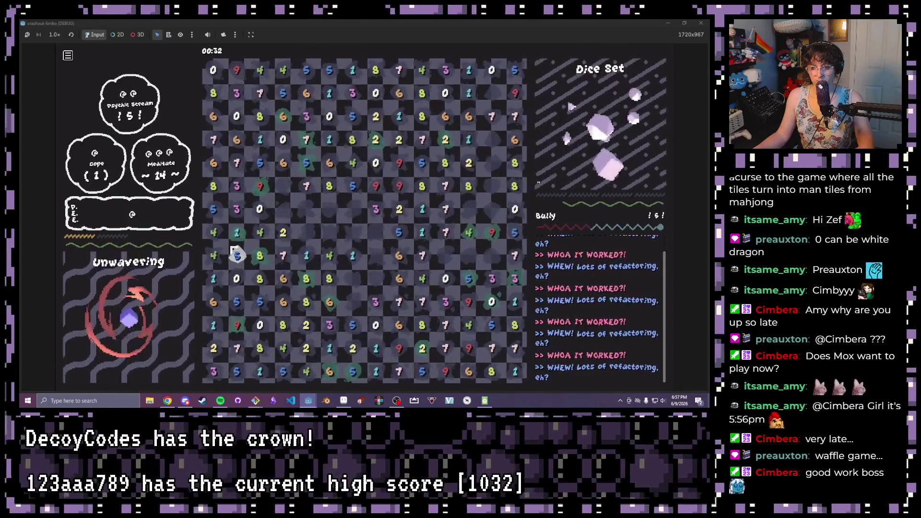
pyautogui.moveTo(241, 165); pyautogui.dragTo(237, 186)
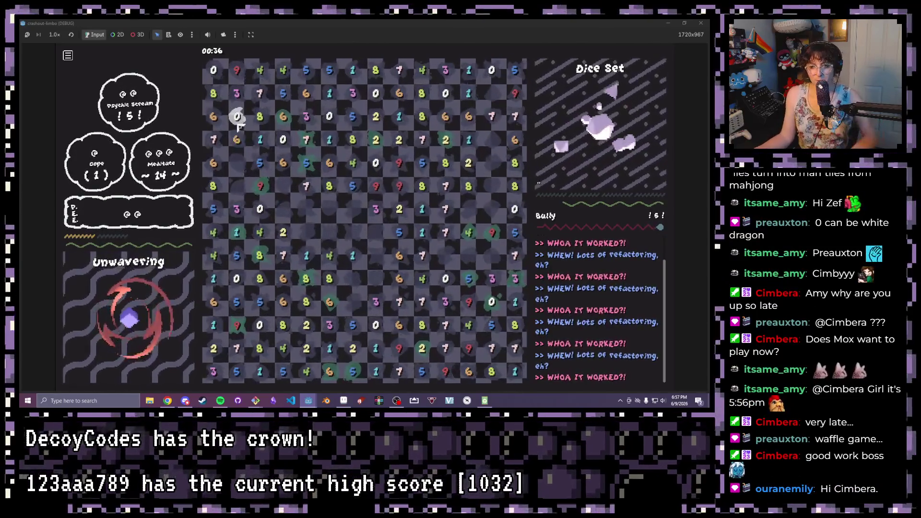
pyautogui.moveTo(236, 91); pyautogui.dragTo(260, 93)
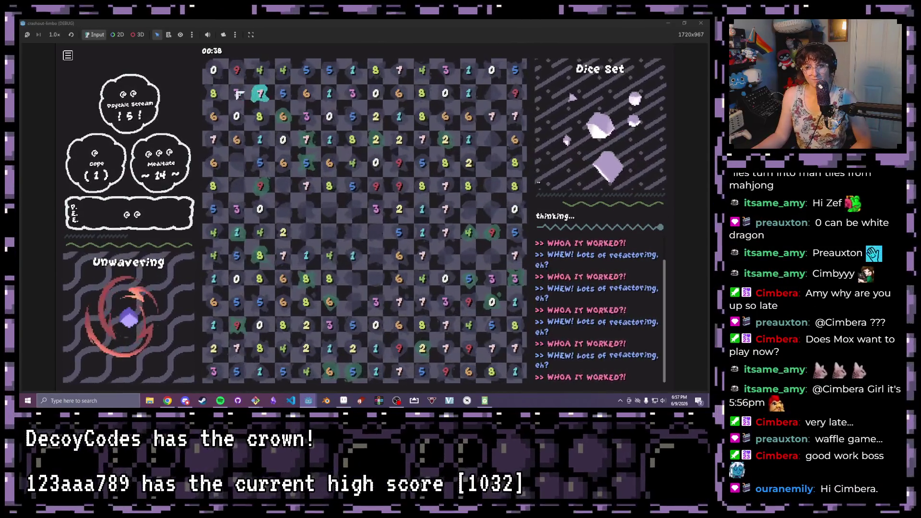
pyautogui.moveTo(307, 70); pyautogui.dragTo(329, 70)
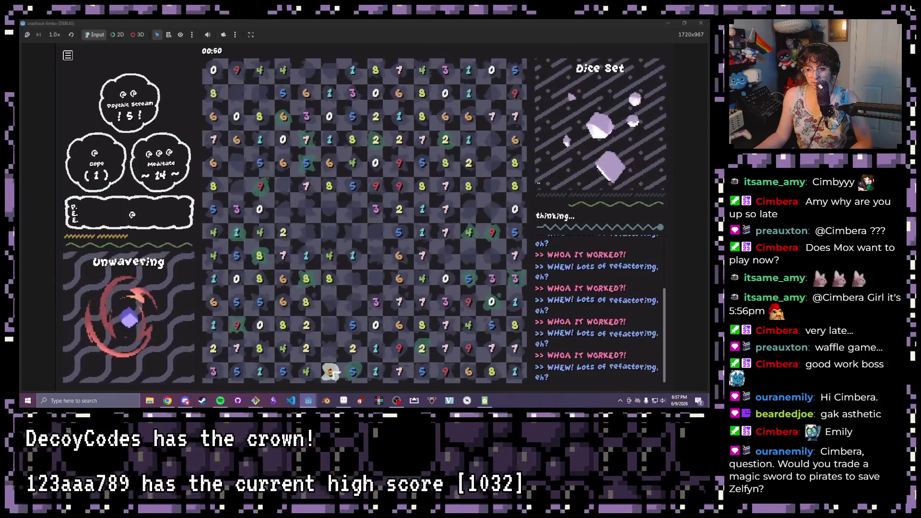
pyautogui.moveTo(329, 302); pyautogui.dragTo(329, 349)
pyautogui.moveTo(306, 302); pyautogui.dragTo(306, 325)
pyautogui.moveTo(330, 372); pyautogui.dragTo(306, 372)
pyautogui.moveTo(390, 351); pyautogui.dragTo(401, 350)
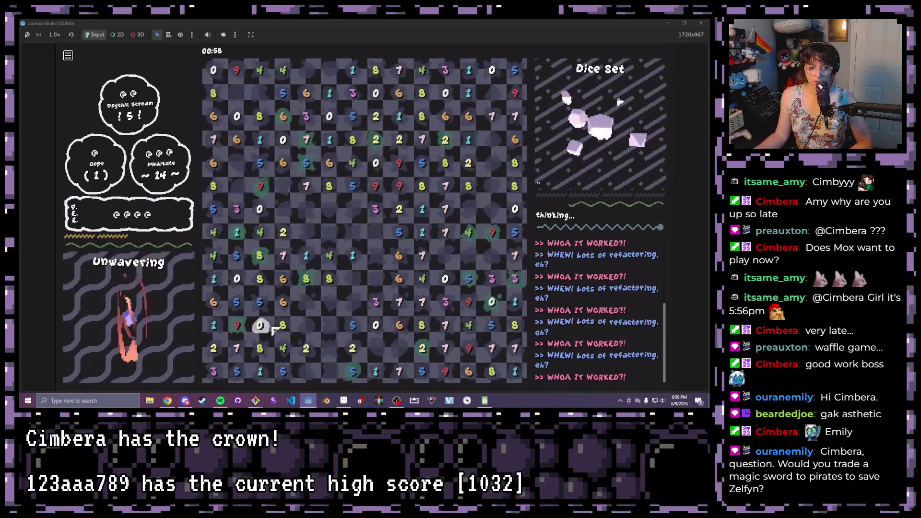
pyautogui.press('Escape')
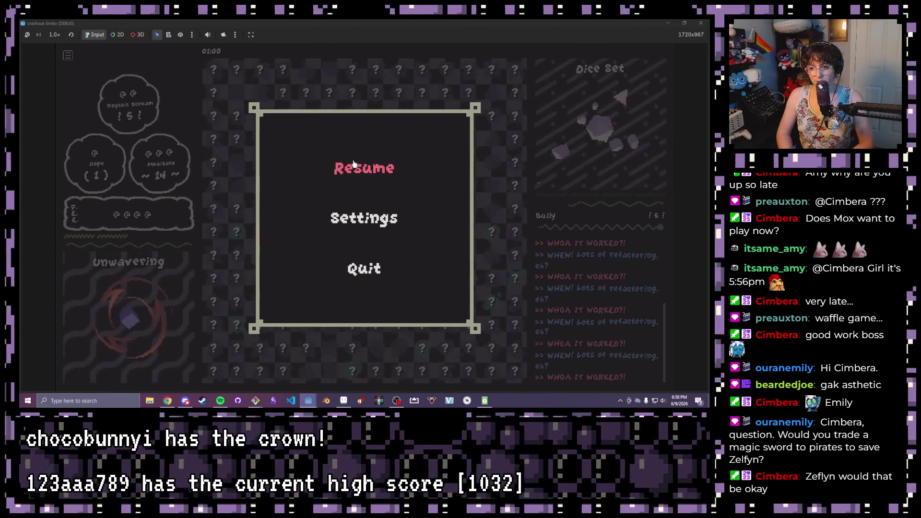
pyautogui.click(353, 164)
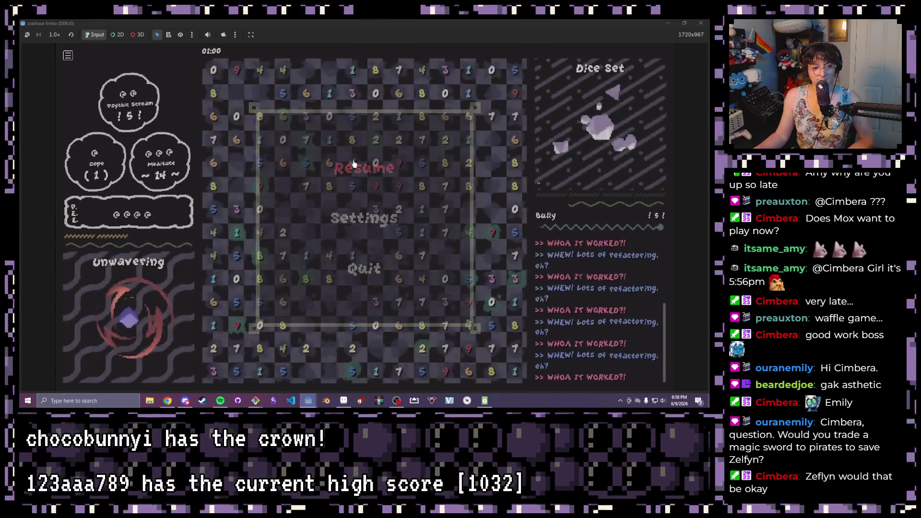
pyautogui.moveTo(240, 226)
pyautogui.mouseDown()
pyautogui.moveTo(237, 325)
pyautogui.moveTo(207, 334)
pyautogui.moveTo(259, 349)
pyautogui.mouseUp()
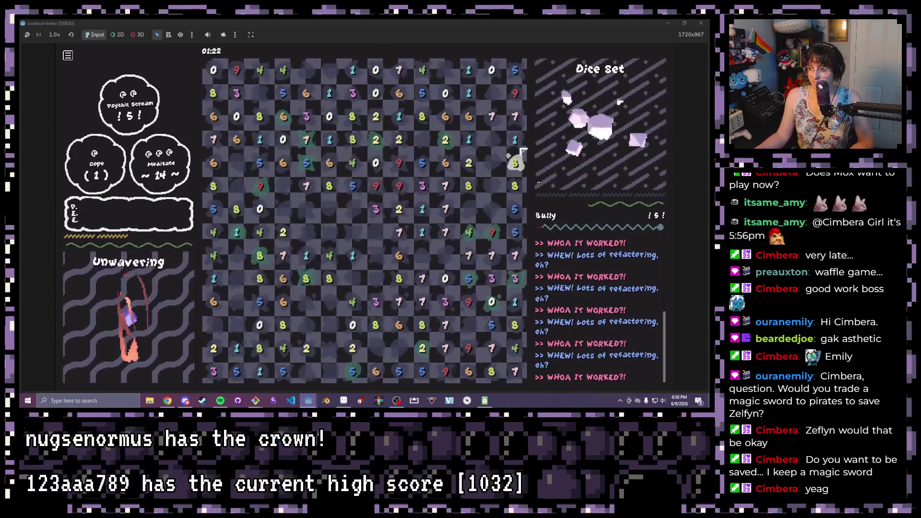
# Clear the right-edge 7-3 pair, the 9-0-1 row and the 0-3-7 column
pyautogui.click(516, 256)
pyautogui.click(517, 280)
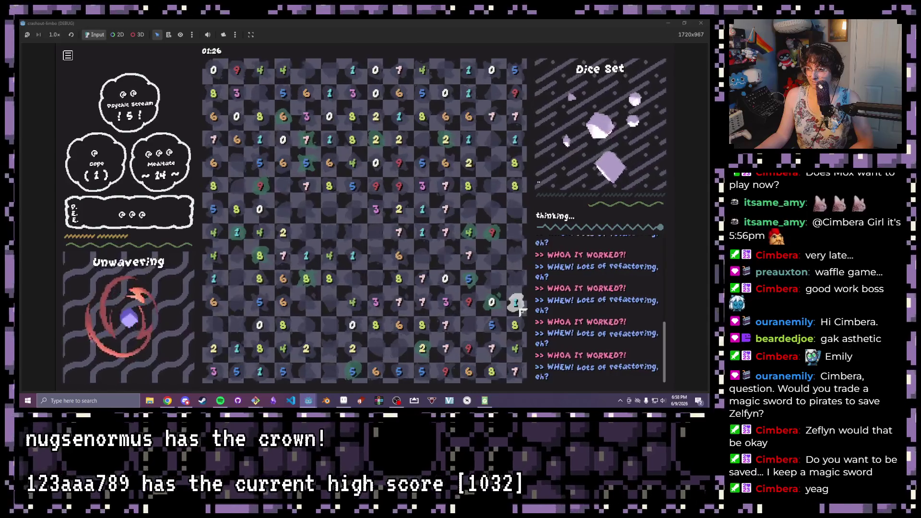
pyautogui.click(470, 306)
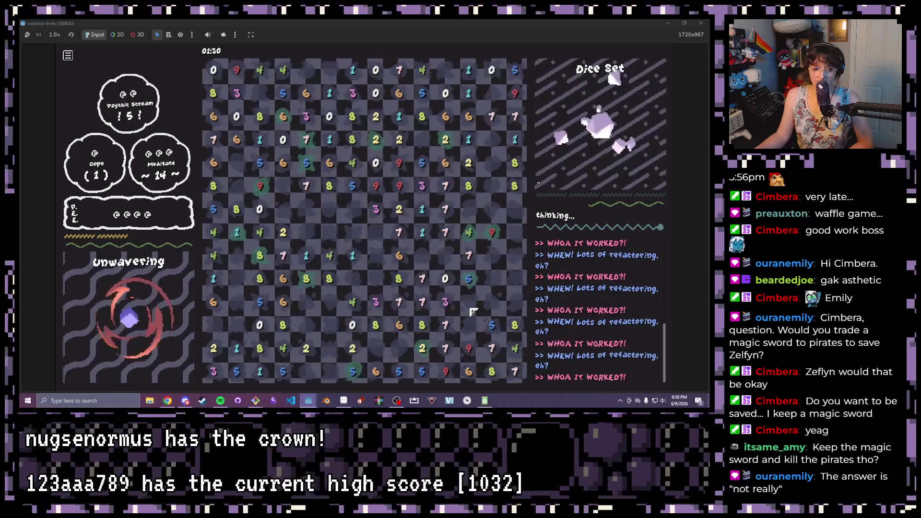
pyautogui.moveTo(448, 304)
pyautogui.mouseDown()
pyautogui.moveTo(448, 325)
pyautogui.moveTo(446, 275)
pyautogui.mouseUp()
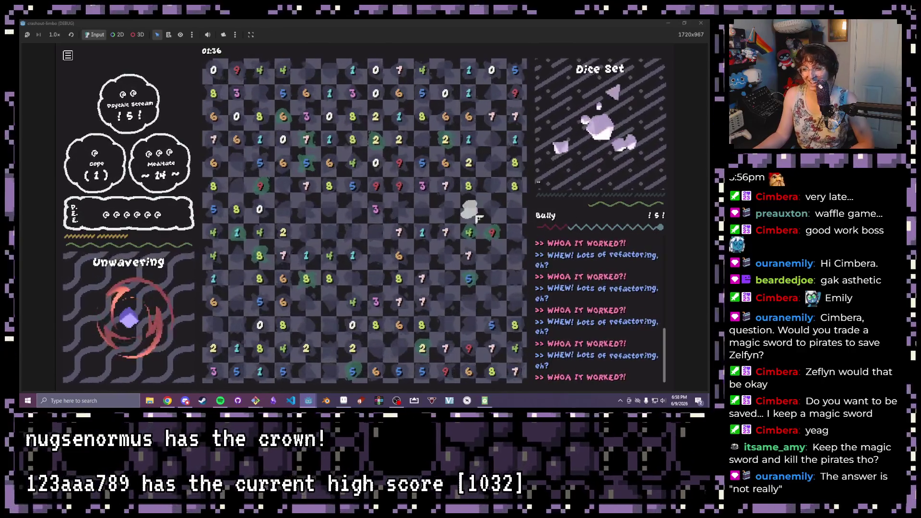
pyautogui.click(470, 279)
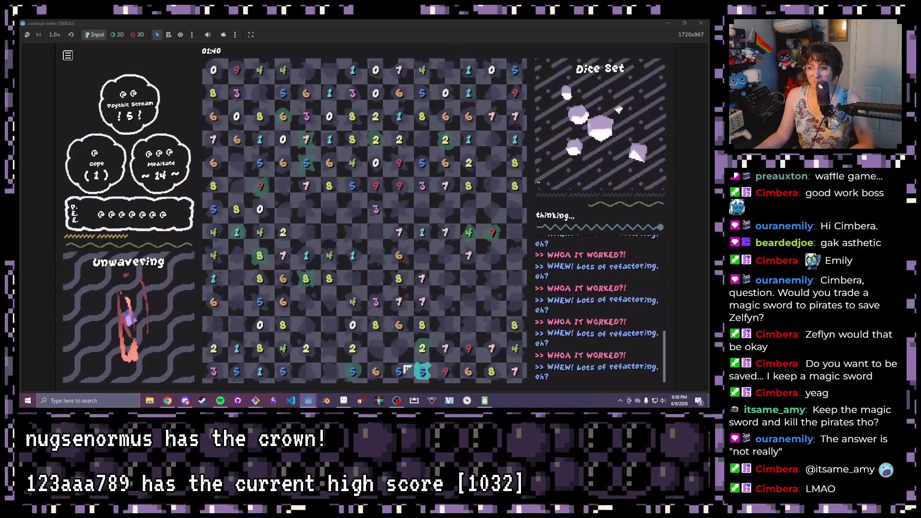
# Move the player piece across the board onto the bottom-row 2, clearing two 5 tiles
pyautogui.click(400, 279)
pyautogui.click(422, 278)
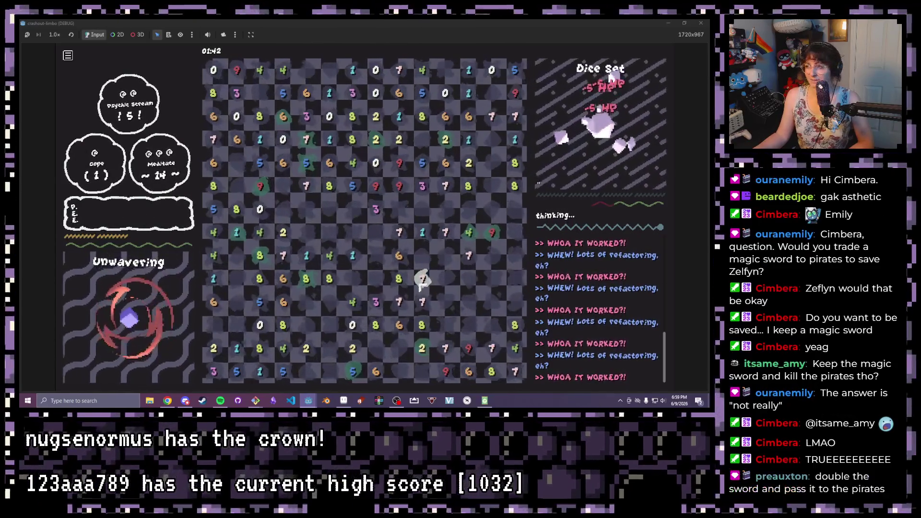
pyautogui.click(422, 325)
pyautogui.click(422, 349)
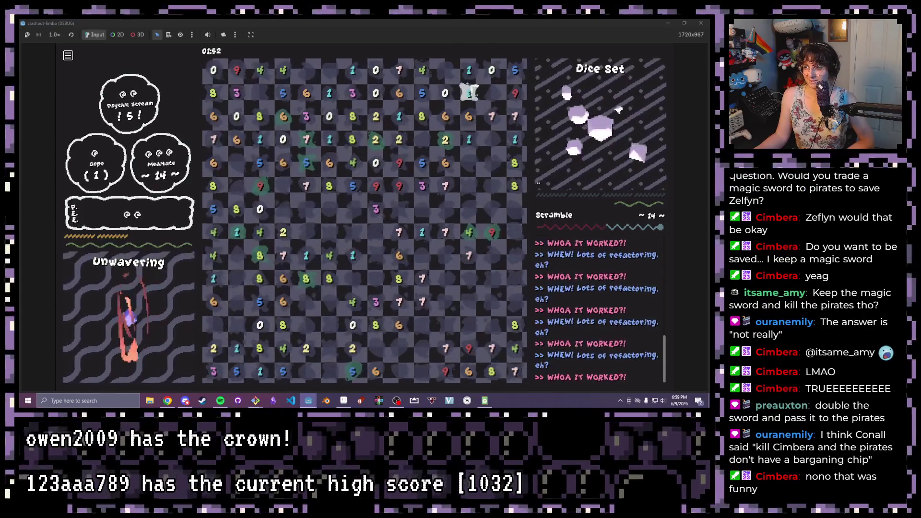
# Clear three top-row tiles, the 3-7 pair, two 5s and the marked third-row chain
pyautogui.click(463, 94)
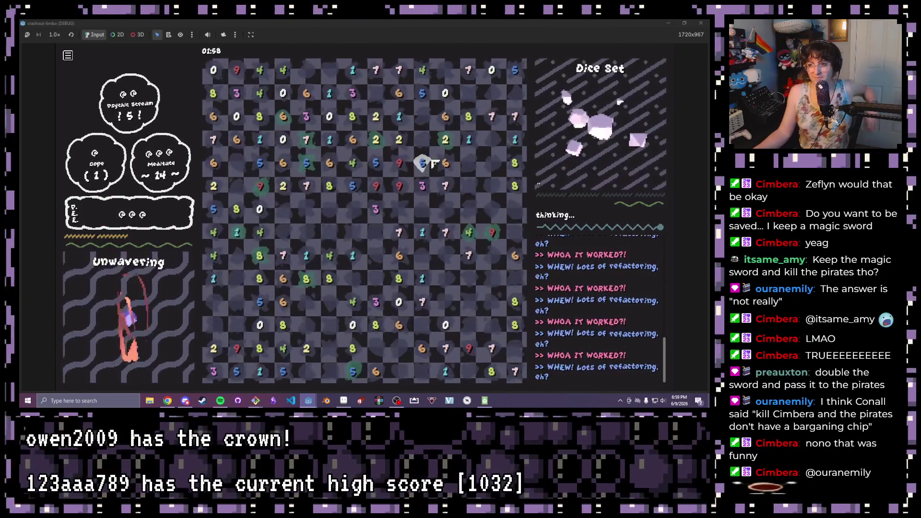
pyautogui.click(426, 186)
pyautogui.click(422, 162)
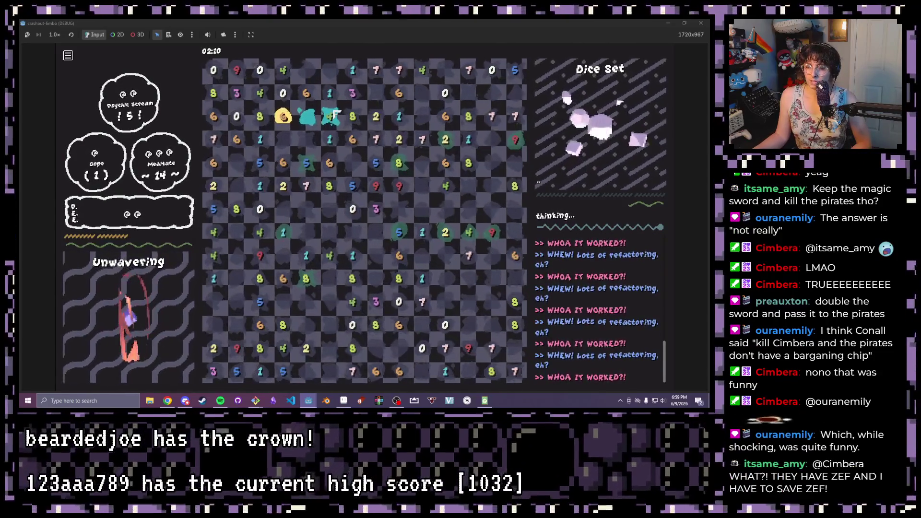
pyautogui.click(334, 120)
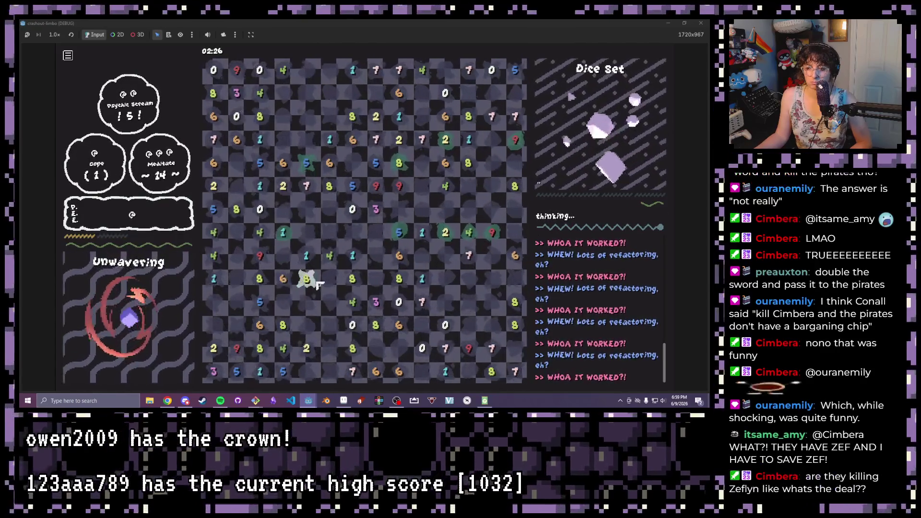
# Clear the chain starting from the 8 die, the rows 3–4 group, two pairs and a four-dice column
pyautogui.click(306, 279)
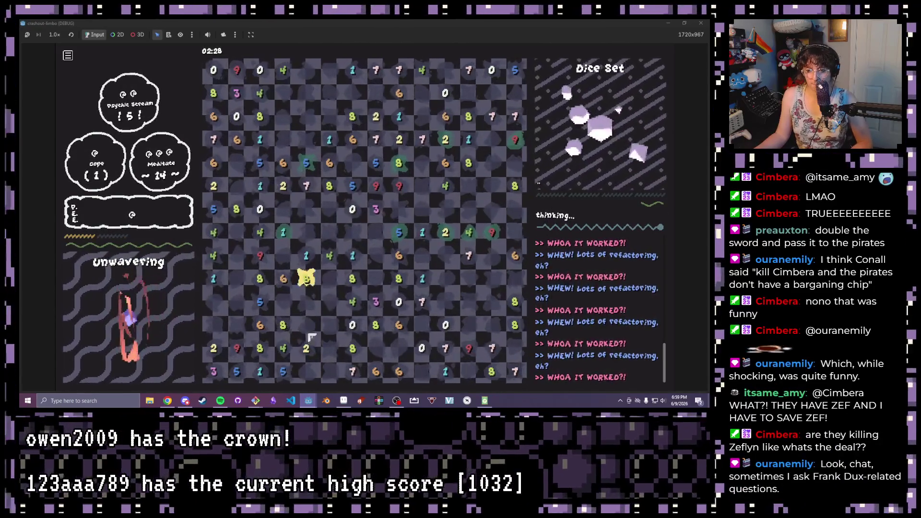
pyautogui.click(306, 278)
pyautogui.click(330, 278)
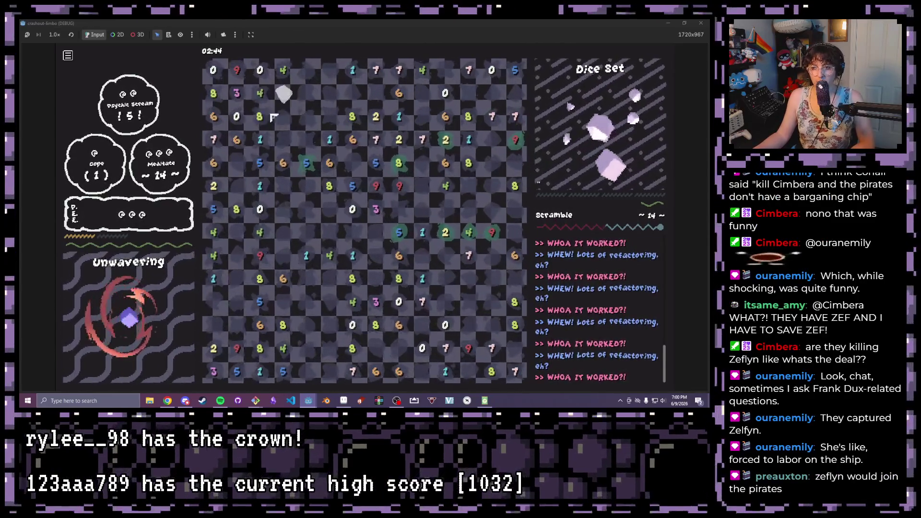
pyautogui.click(353, 144)
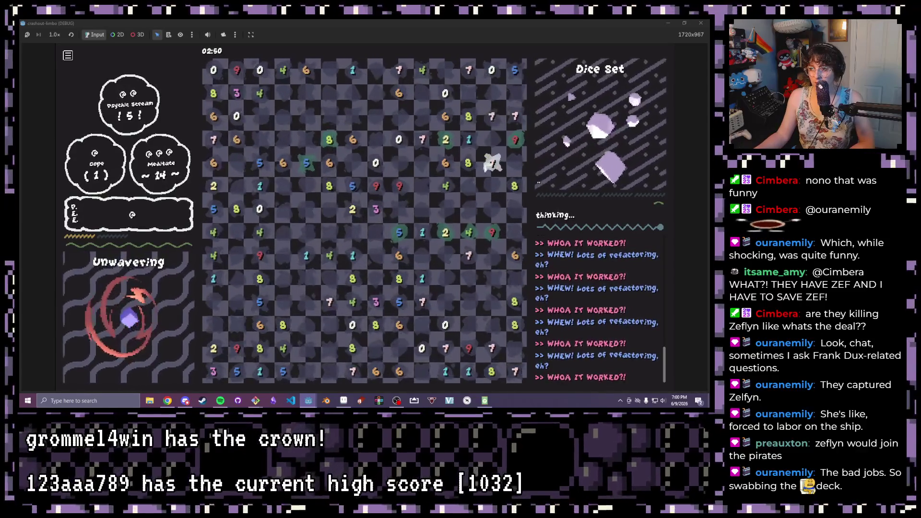
pyautogui.click(431, 183)
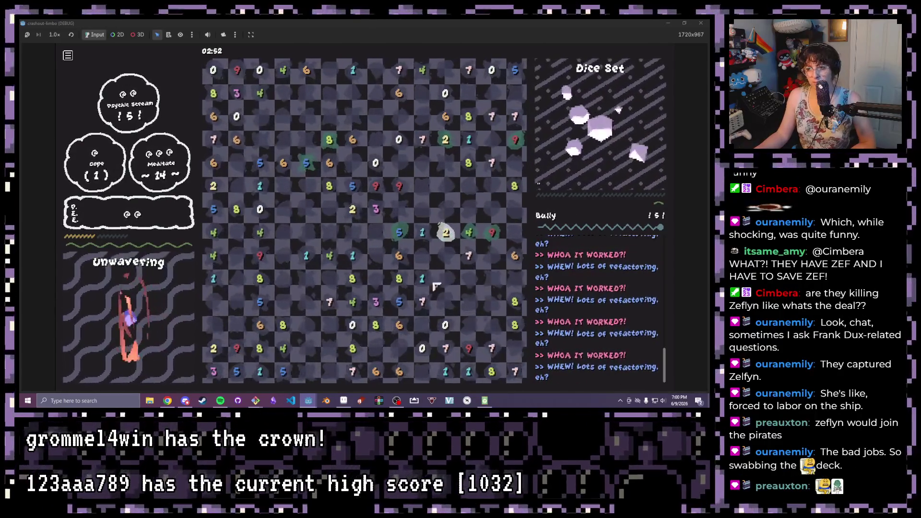
pyautogui.click(467, 368)
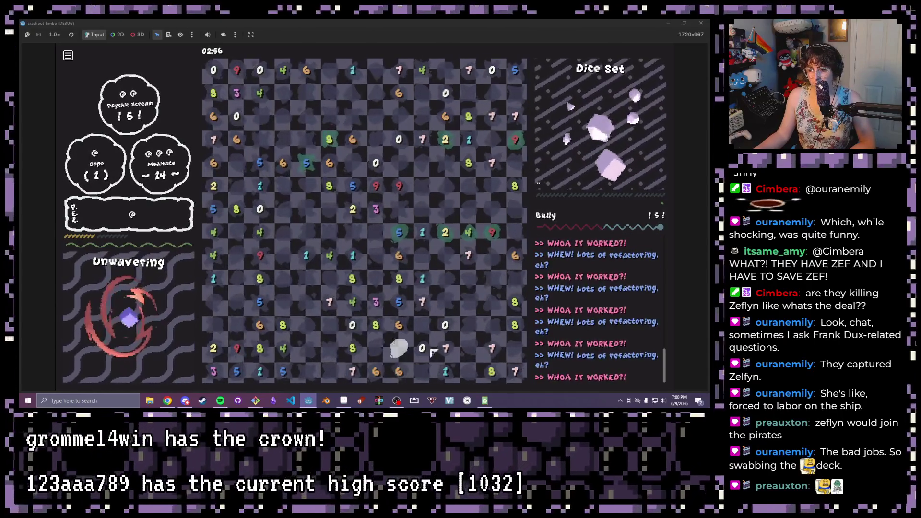
pyautogui.click(447, 307)
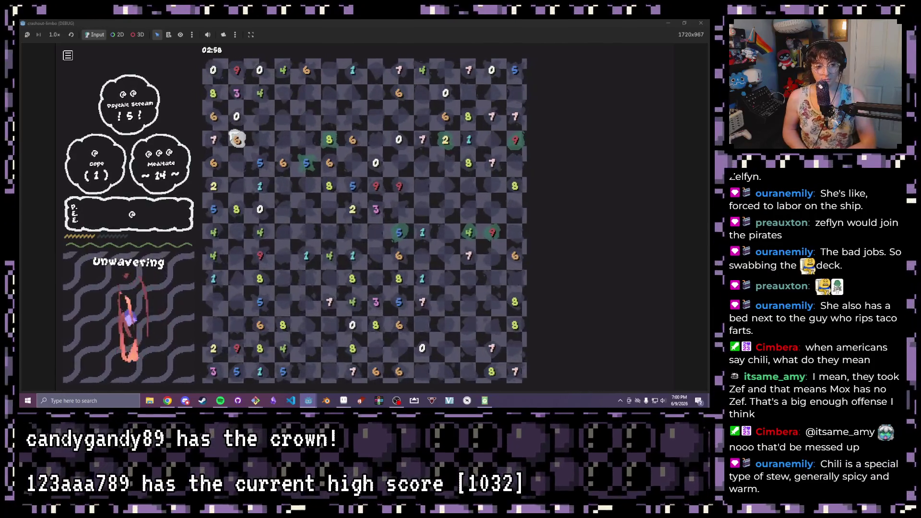
# Stop the running game with F8 and pan the editor's scene view up and left
pyautogui.press('F8')
pyautogui.scroll(-1, 297, 153)
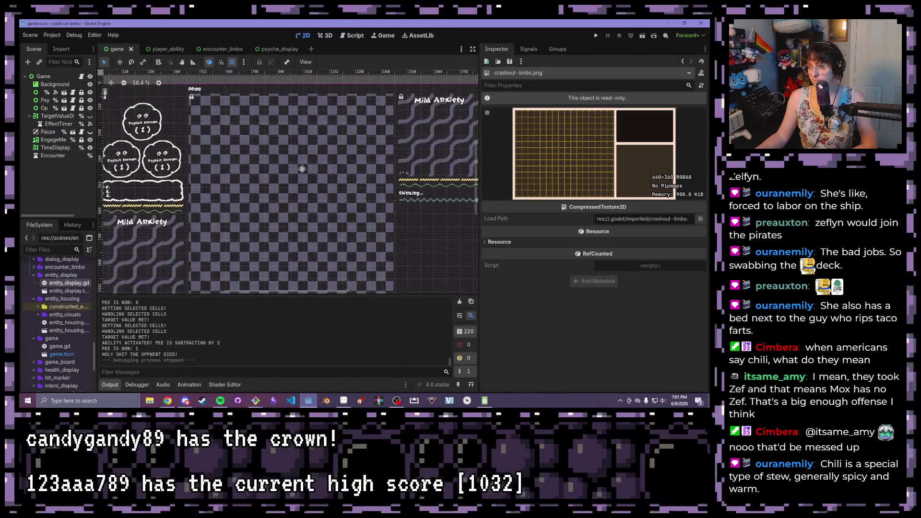
pyautogui.moveTo(305, 161); pyautogui.dragTo(298, 135)
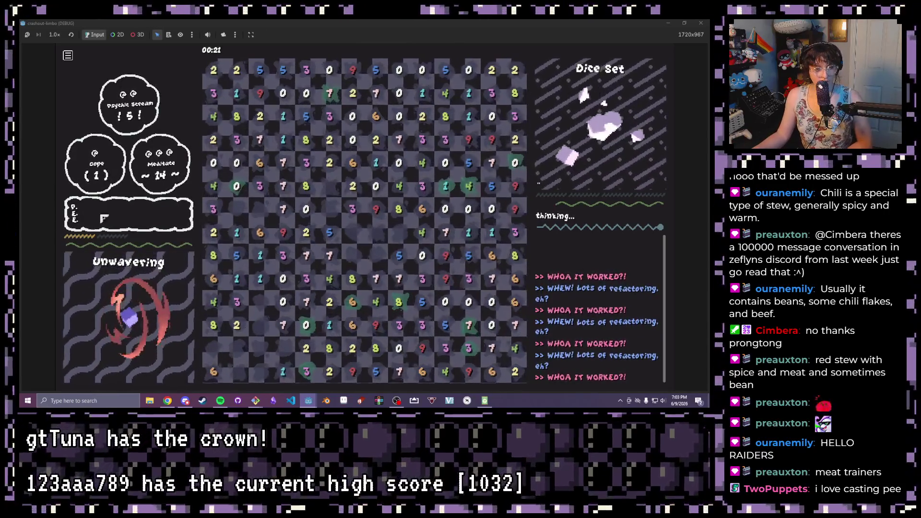
# Clear a four-dice chain plus the 8-2, 7-3, 3-7, 3-7, 4 and 2-8 pairs
pyautogui.moveTo(260, 118)
pyautogui.mouseDown()
pyautogui.moveTo(236, 116)
pyautogui.moveTo(237, 94)
pyautogui.mouseUp()
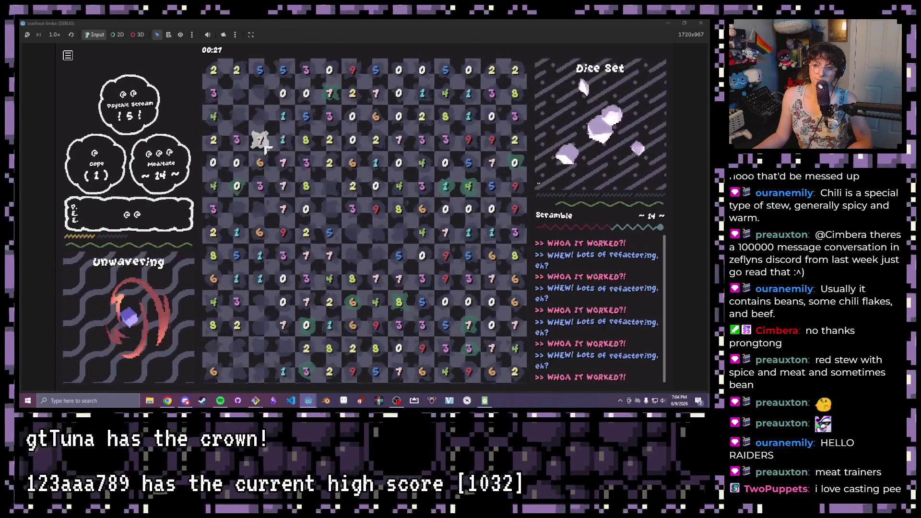
pyautogui.moveTo(306, 139); pyautogui.dragTo(329, 139)
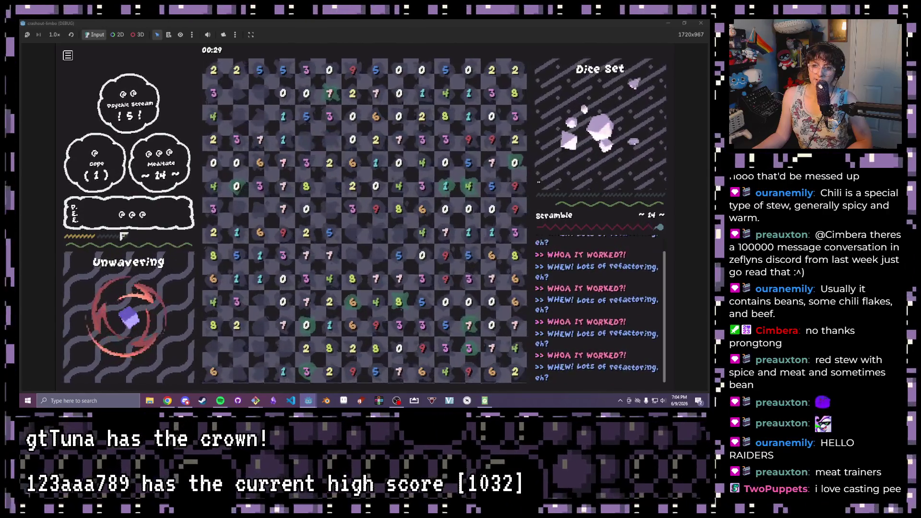
pyautogui.moveTo(329, 93); pyautogui.dragTo(306, 163)
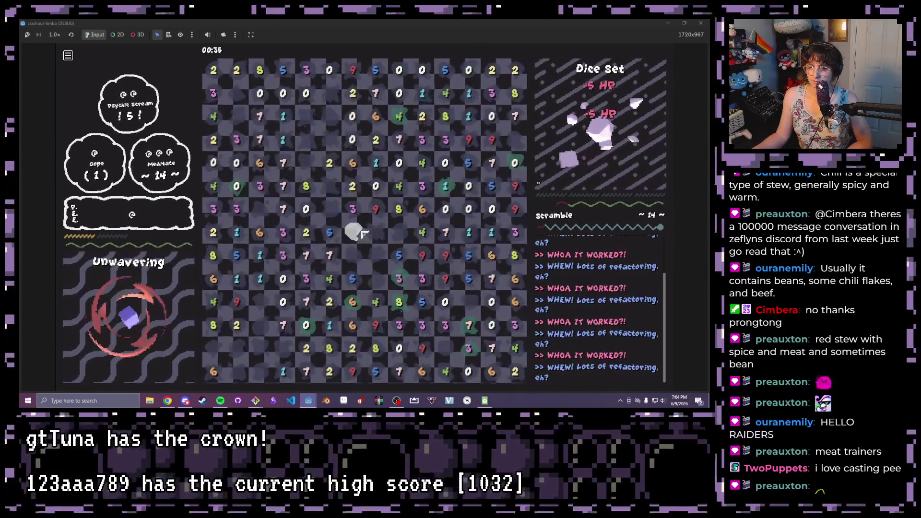
pyautogui.moveTo(283, 187); pyautogui.dragTo(262, 188)
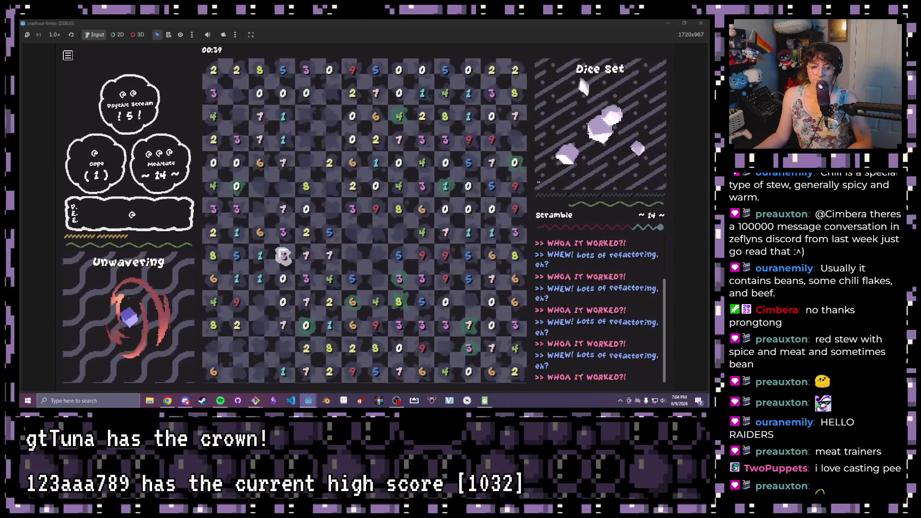
pyautogui.moveTo(293, 255); pyautogui.dragTo(306, 255)
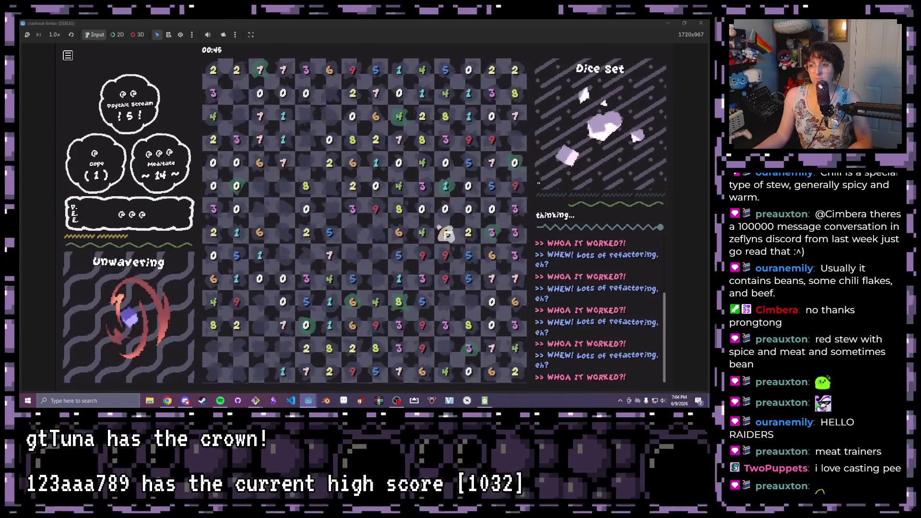
pyautogui.moveTo(446, 233); pyautogui.dragTo(422, 233)
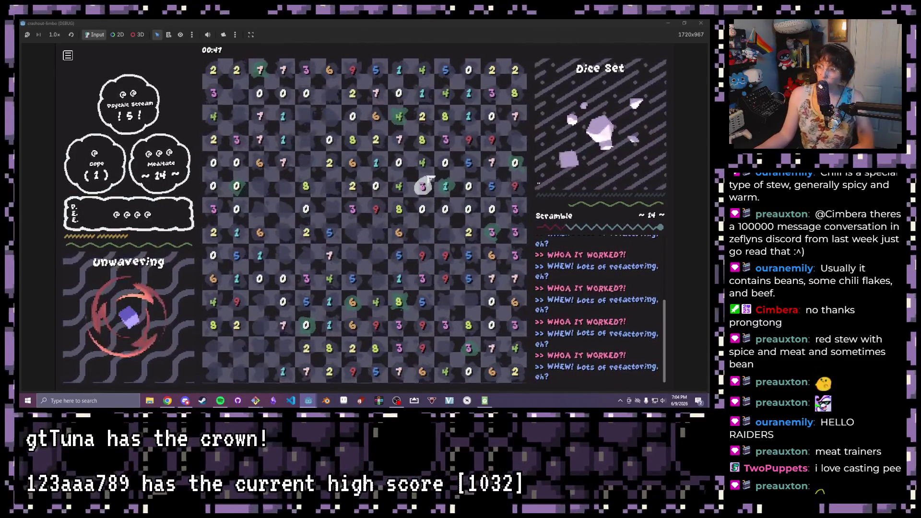
pyautogui.moveTo(423, 117)
pyautogui.mouseDown()
pyautogui.moveTo(423, 139)
pyautogui.moveTo(397, 160)
pyautogui.moveTo(421, 109)
pyautogui.moveTo(514, 94)
pyautogui.moveTo(332, 129)
pyautogui.moveTo(313, 157)
pyautogui.mouseUp()
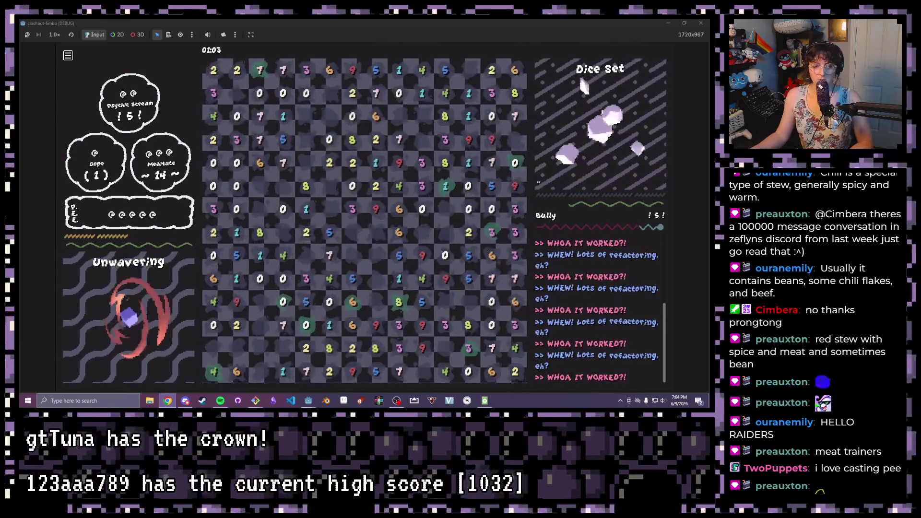
# Clear the two right-side 5s, the 1-9 and 7-3 pairs, and the row-two 2-7-0-1 run
pyautogui.click(469, 256)
pyautogui.click(468, 279)
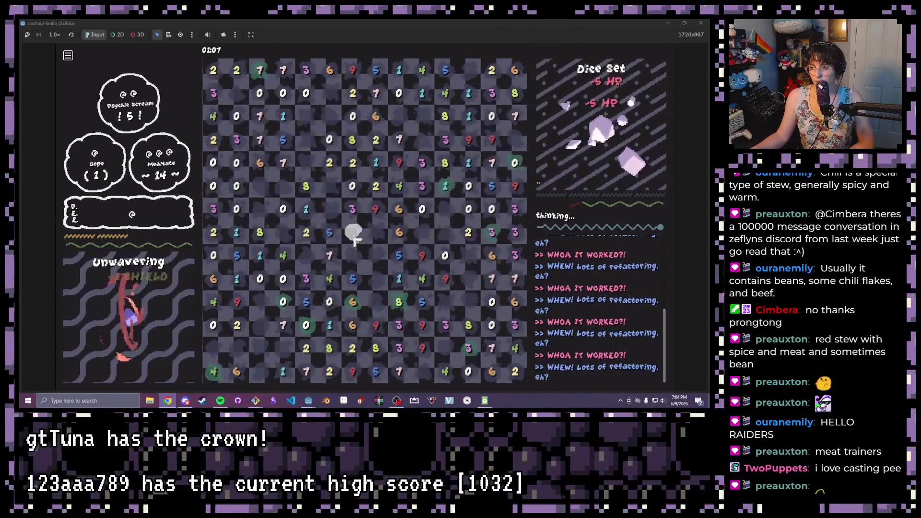
pyautogui.click(376, 162)
pyautogui.click(399, 163)
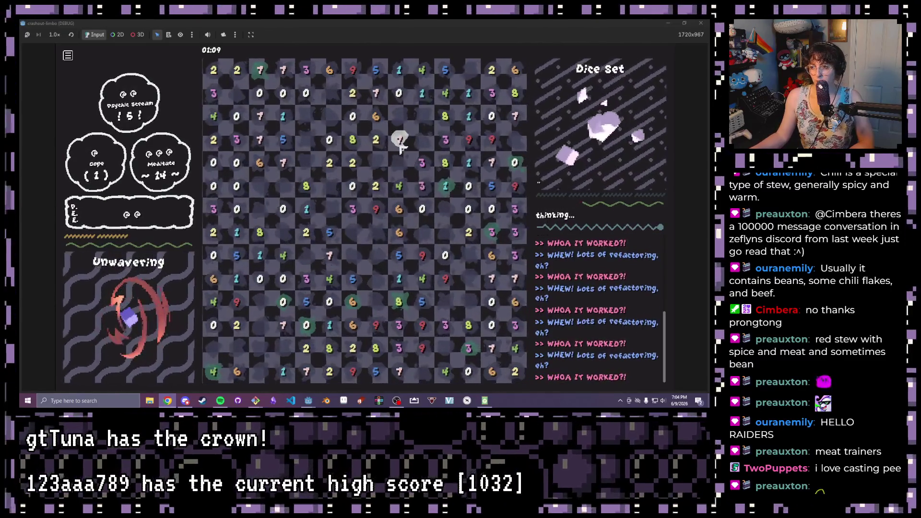
pyautogui.click(399, 140)
pyautogui.click(422, 163)
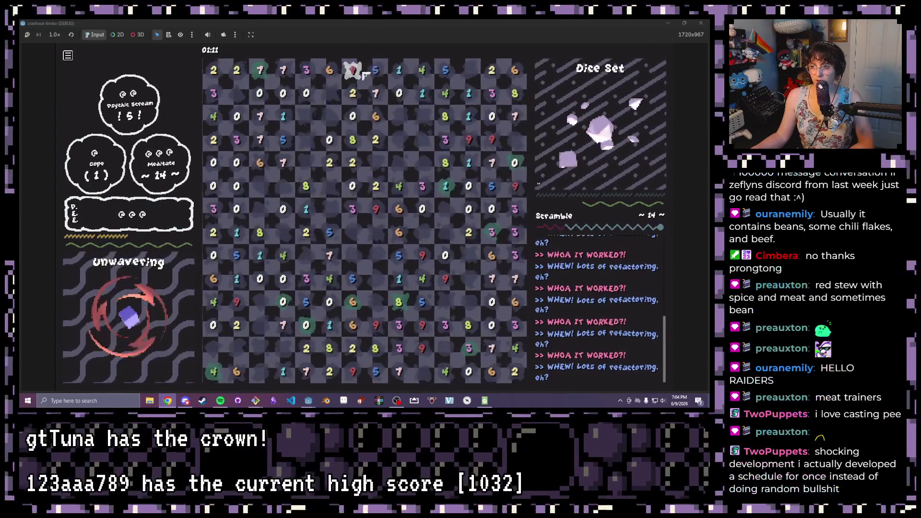
pyautogui.click(353, 93)
pyautogui.click(422, 93)
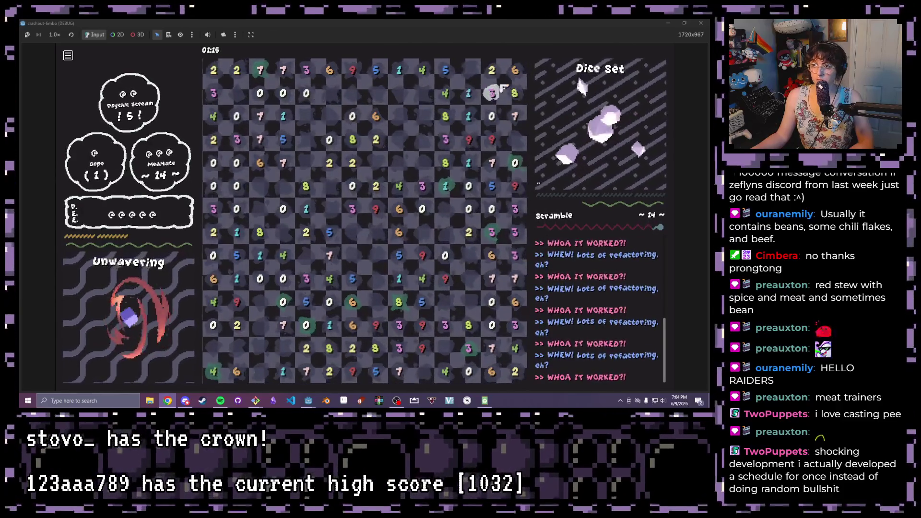
# Clear the 2-2-3 dice, two 8-2 pairs, the 5-1-4-6-4 chain, 0-5, 9-1 and 4-3-3 groups
pyautogui.click(445, 140)
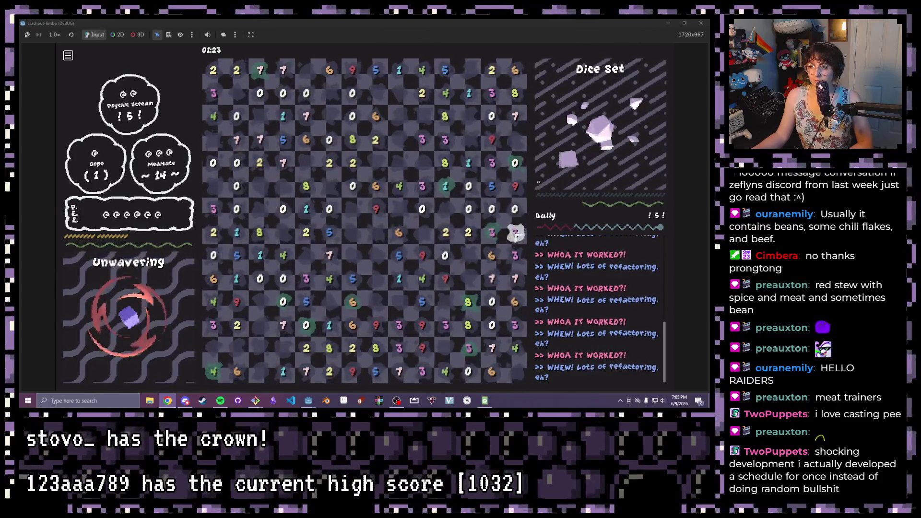
pyautogui.click(516, 234)
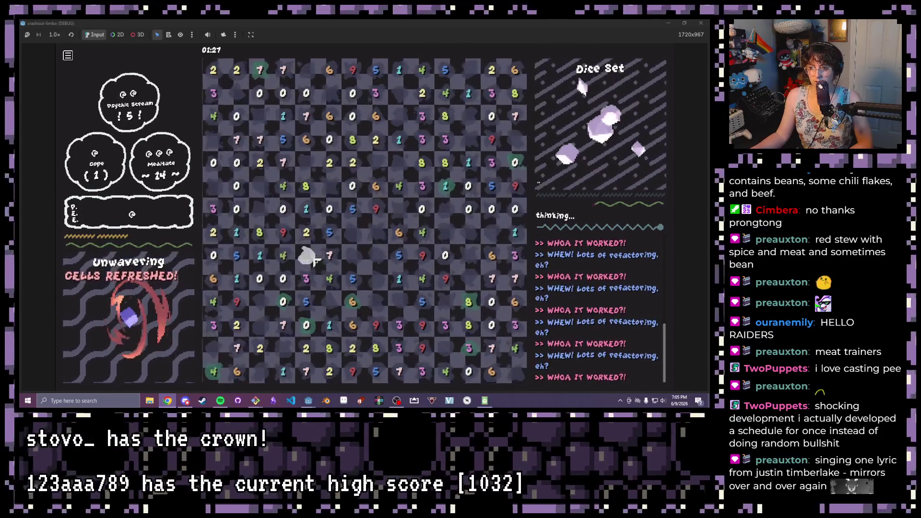
pyautogui.click(306, 186)
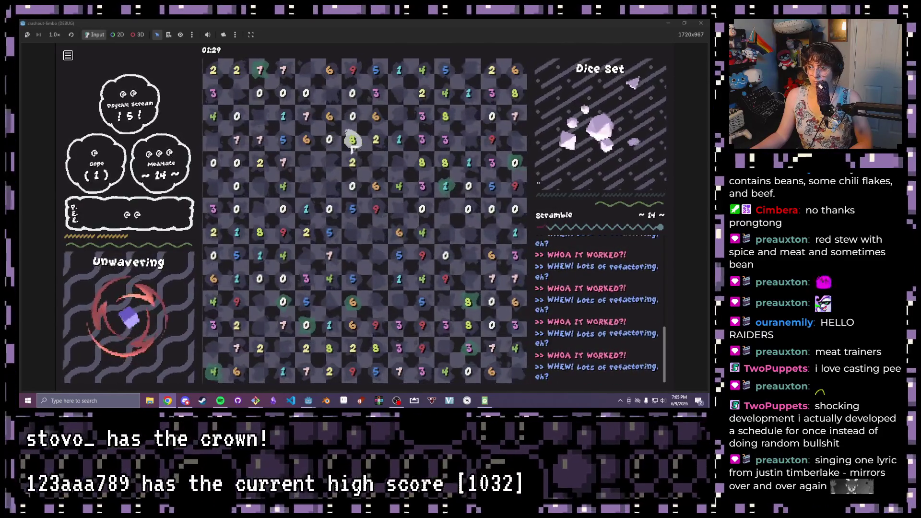
pyautogui.click(352, 139)
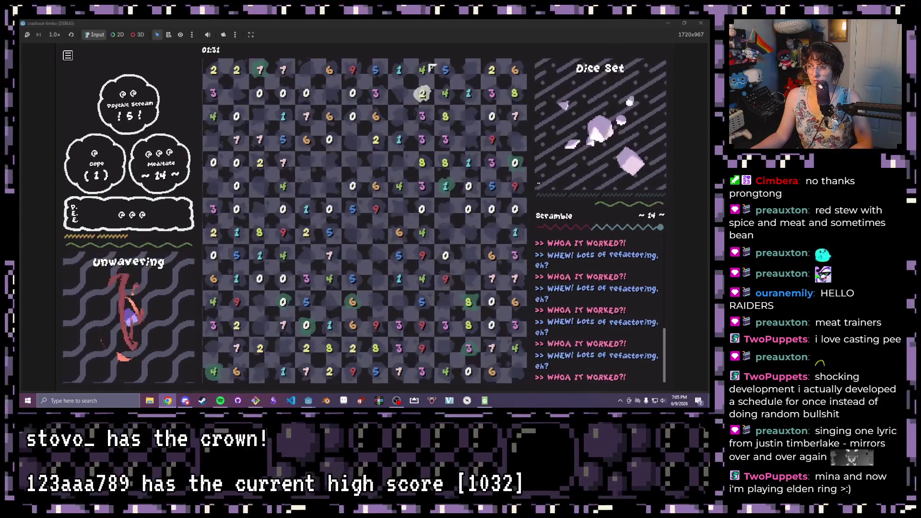
pyautogui.moveTo(422, 71)
pyautogui.mouseDown()
pyautogui.moveTo(376, 70)
pyautogui.moveTo(420, 81)
pyautogui.mouseUp()
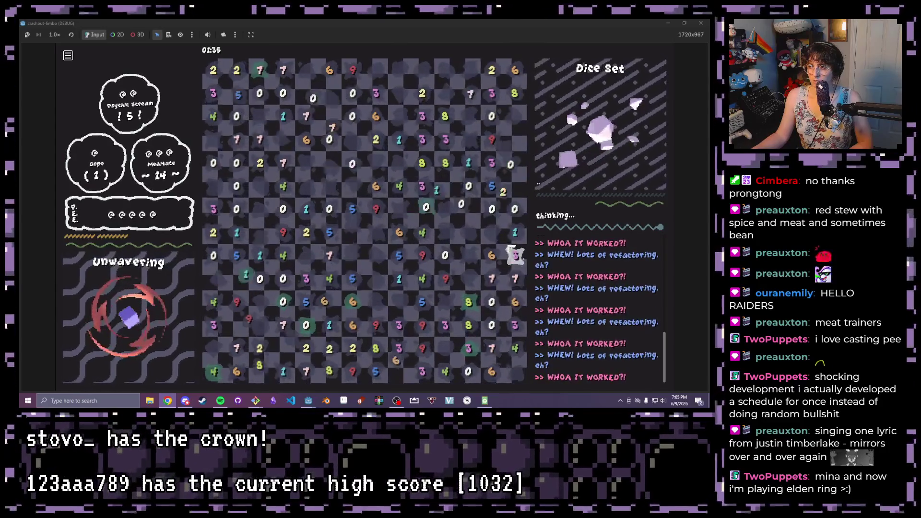
pyautogui.moveTo(414, 238)
pyautogui.mouseDown()
pyautogui.moveTo(399, 233)
pyautogui.moveTo(422, 233)
pyautogui.moveTo(400, 210)
pyautogui.moveTo(429, 217)
pyautogui.mouseUp()
pyautogui.moveTo(352, 210)
pyautogui.mouseDown()
pyautogui.moveTo(329, 209)
pyautogui.moveTo(329, 232)
pyautogui.mouseUp()
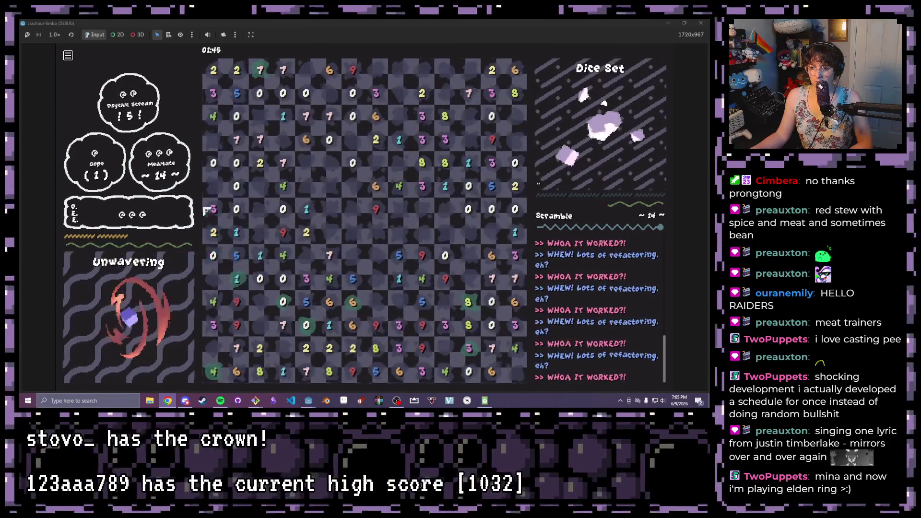
pyautogui.moveTo(232, 300); pyautogui.dragTo(260, 256)
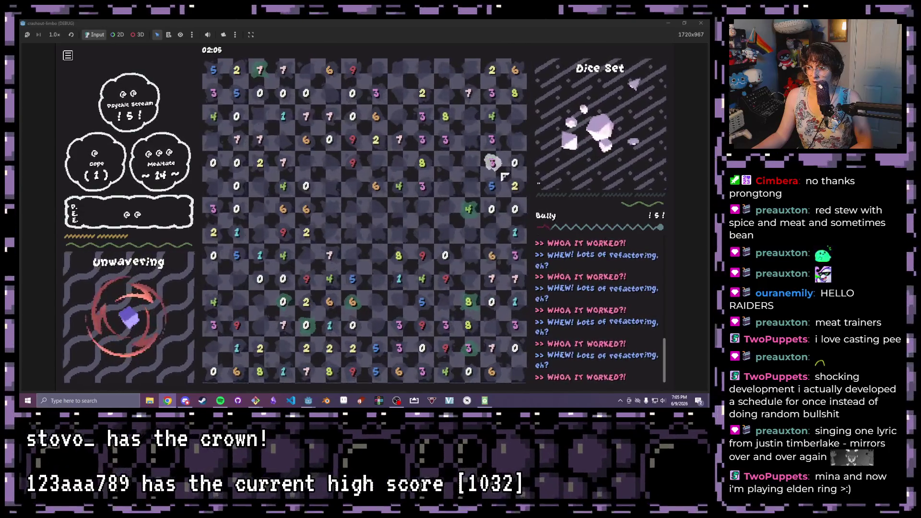
pyautogui.moveTo(493, 123); pyautogui.dragTo(492, 165)
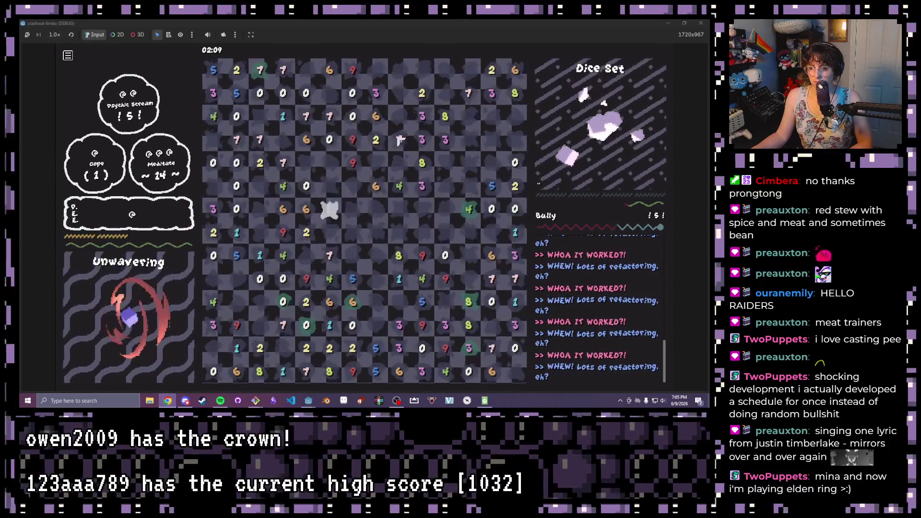
# Clear the 7-3, 2-5-3, 3-7, 9-7-1, 4-6, 3-7, 6-4, 7 and 6 groups to hit Bully
pyautogui.moveTo(399, 139); pyautogui.dragTo(422, 139)
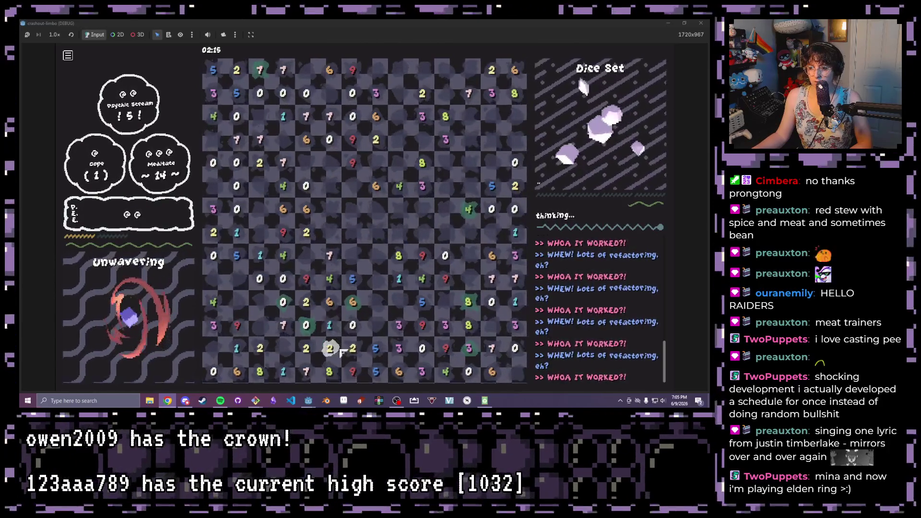
pyautogui.click(376, 350)
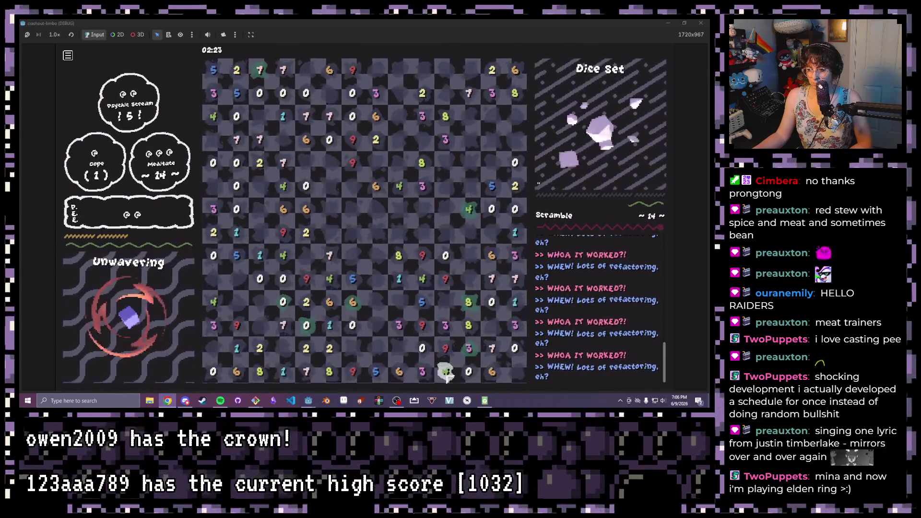
pyautogui.click(471, 350)
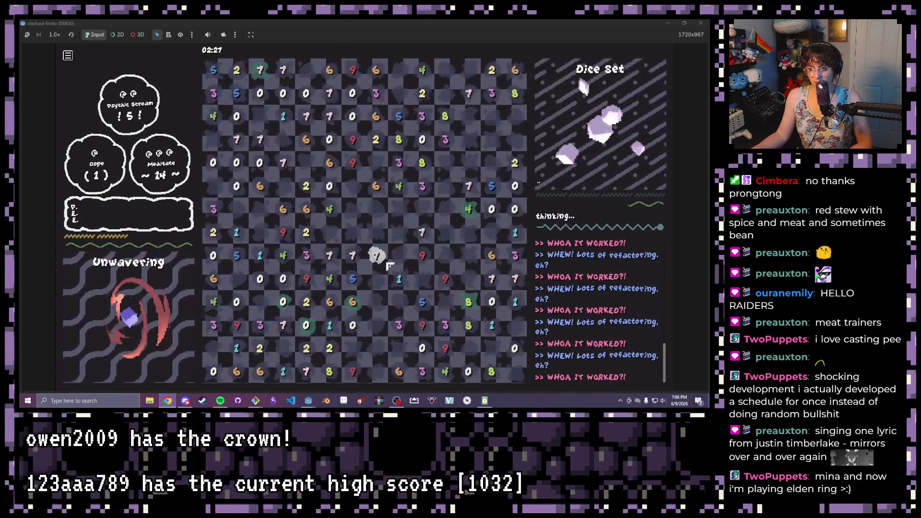
pyautogui.click(421, 234)
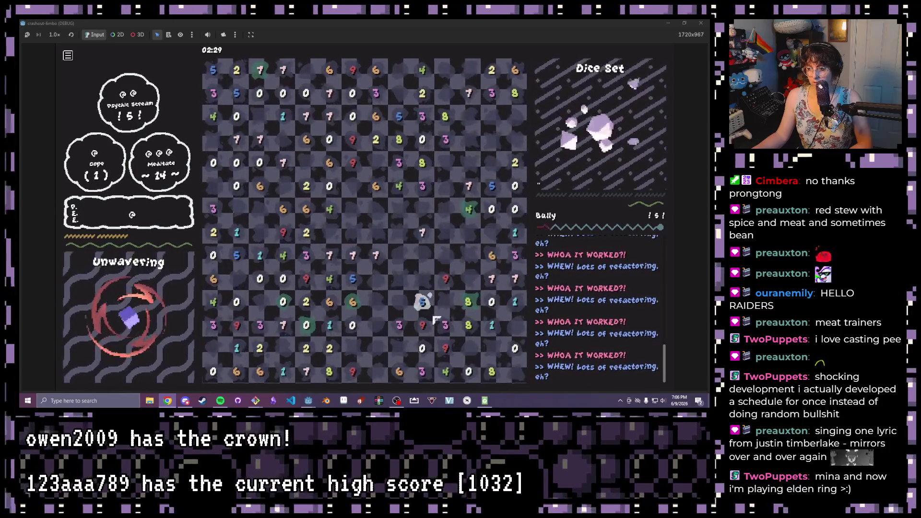
pyautogui.click(357, 305)
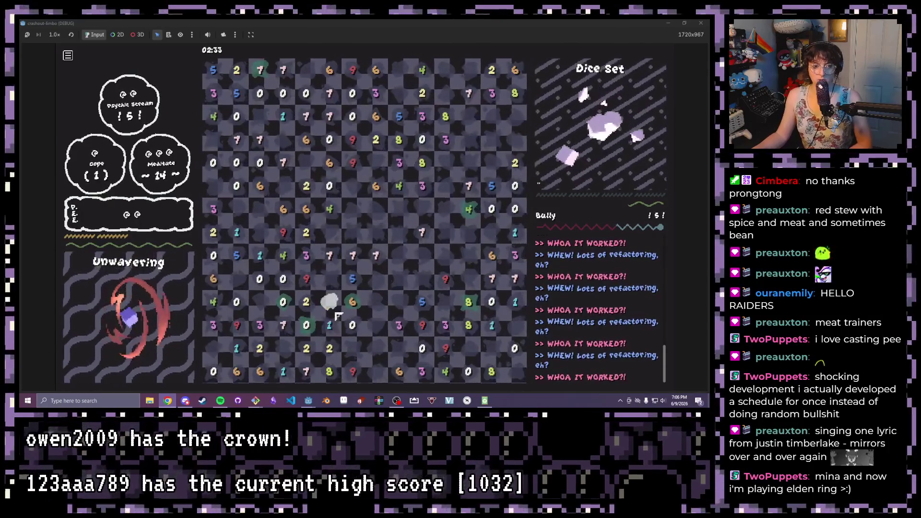
pyautogui.click(329, 256)
pyautogui.click(309, 210)
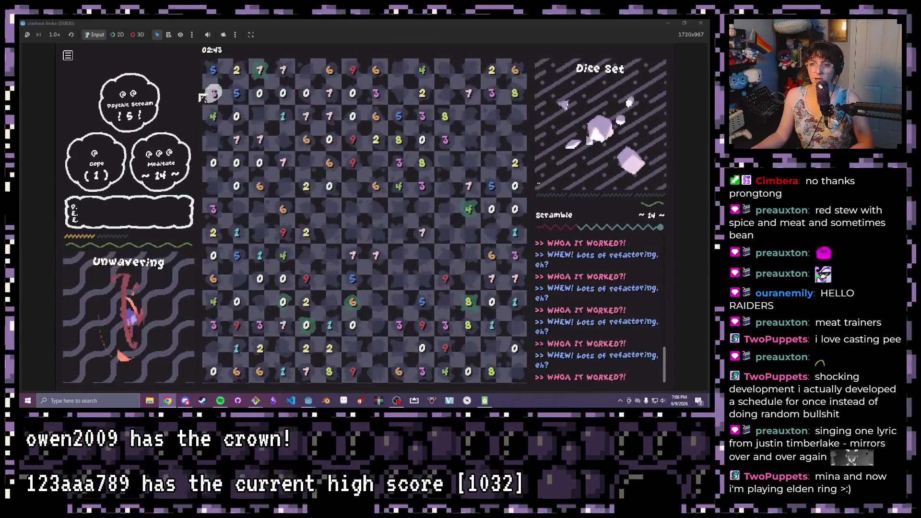
pyautogui.click(239, 140)
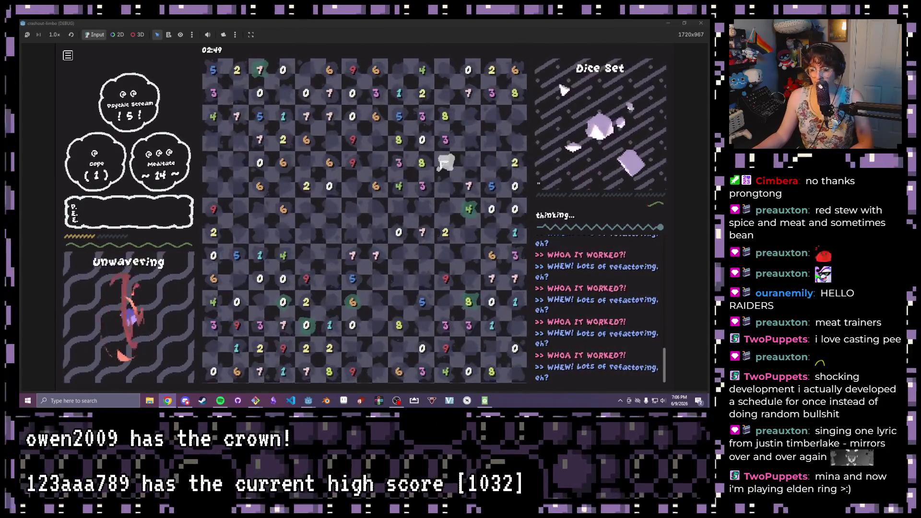
pyautogui.click(380, 186)
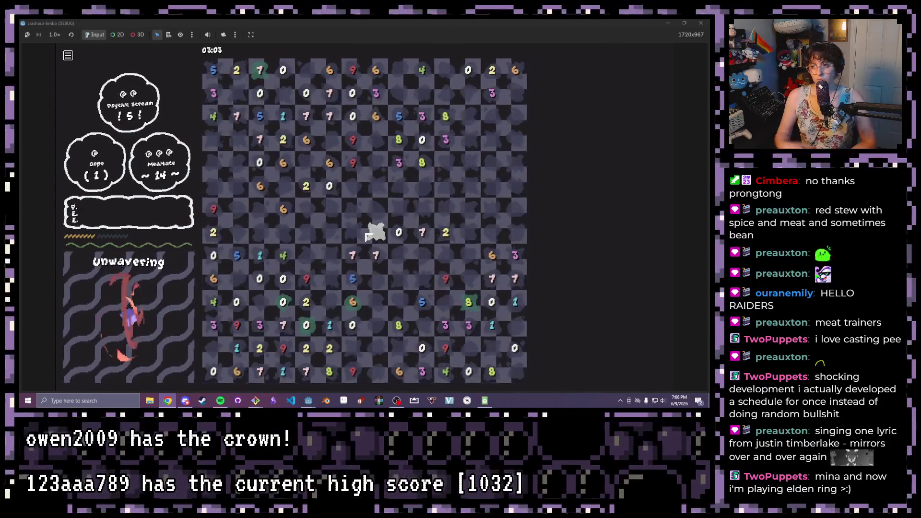
# Close the test game window and pan the 2D canvas to the right
pyautogui.click(706, 22)
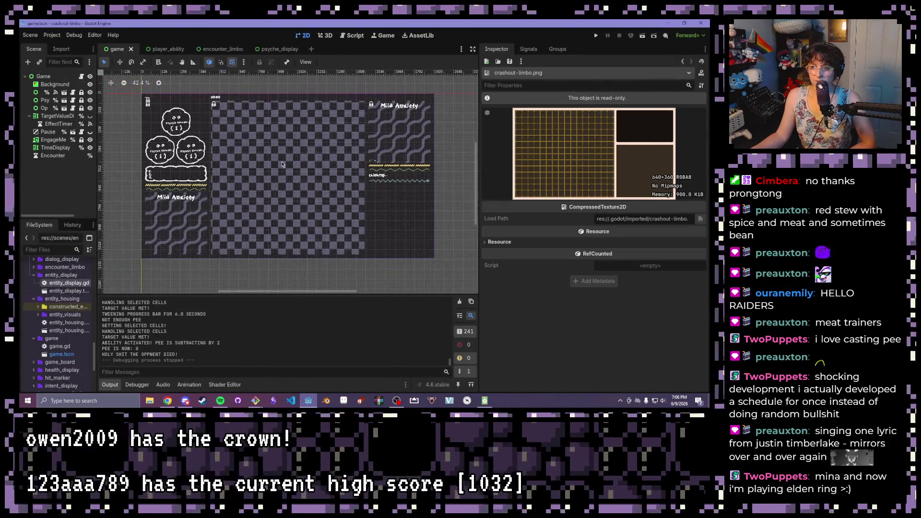
pyautogui.moveTo(267, 152)
pyautogui.mouseDown()
pyautogui.moveTo(297, 153)
pyautogui.moveTo(273, 154)
pyautogui.mouseUp()
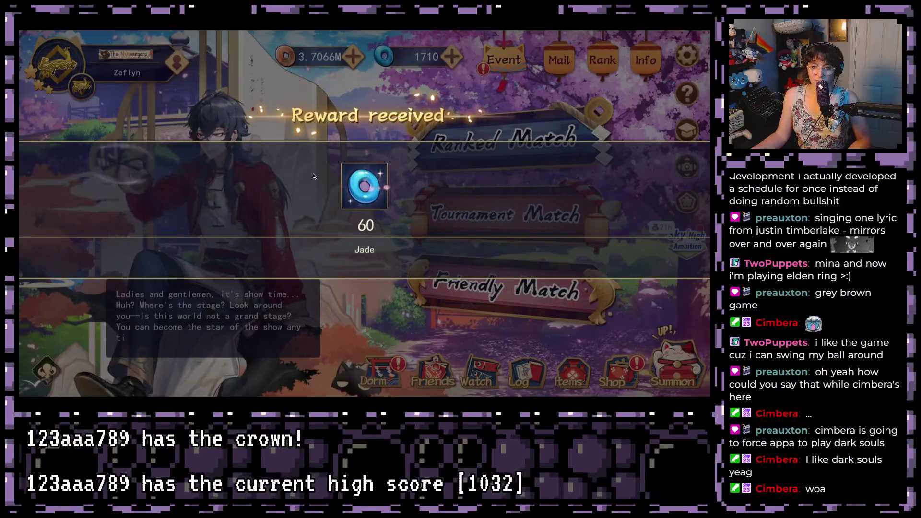
# Dismiss the 60 Jade reward notice and go to the Dorm character screen
pyautogui.click(359, 177)
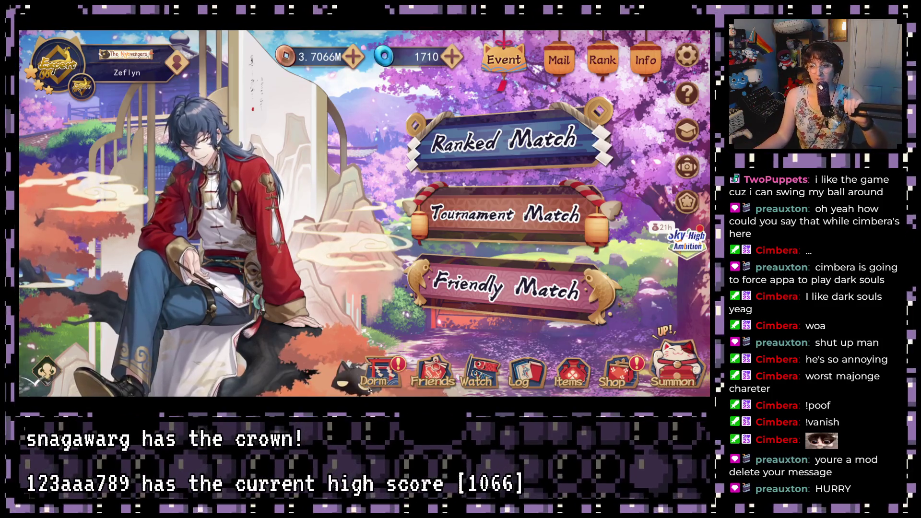
pyautogui.click(383, 381)
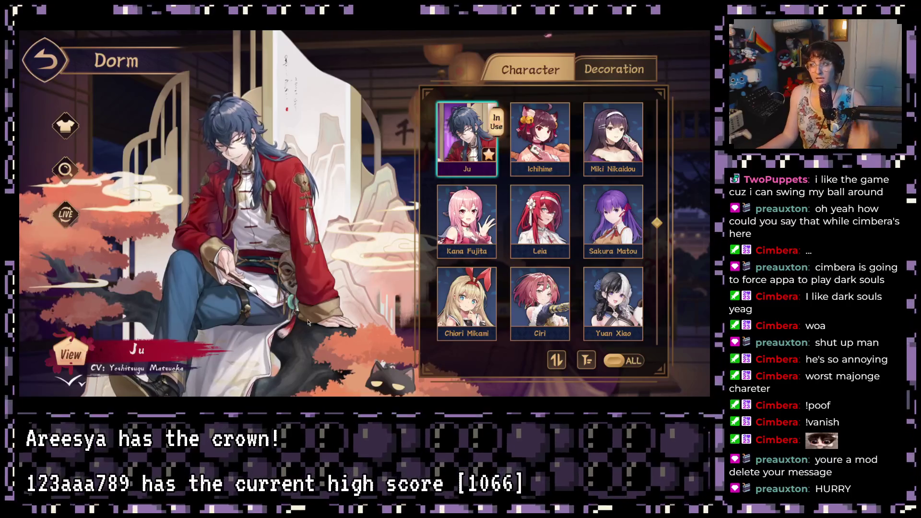
# Preview Kana Fujita, Ichihime, Miki Nikaidou, Leia and Sakura Matou, keeping Ju as the in-use character
pyautogui.click(490, 212)
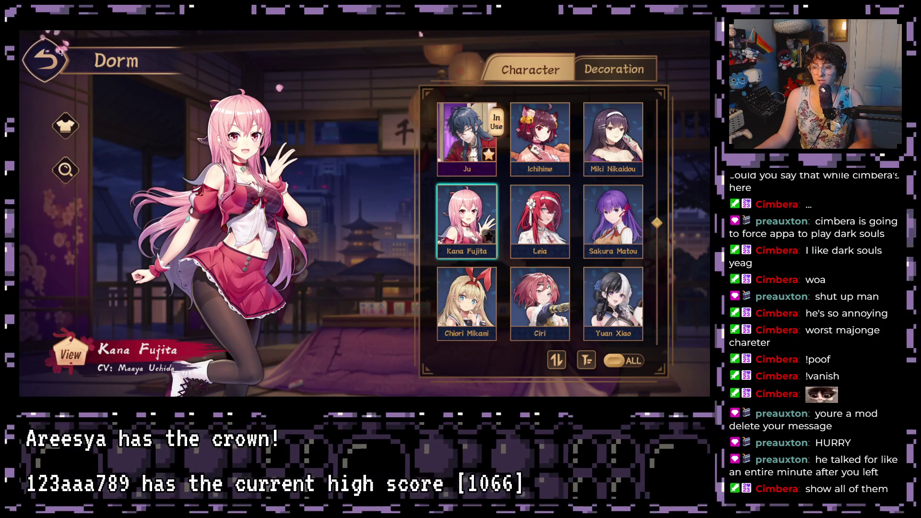
pyautogui.click(527, 154)
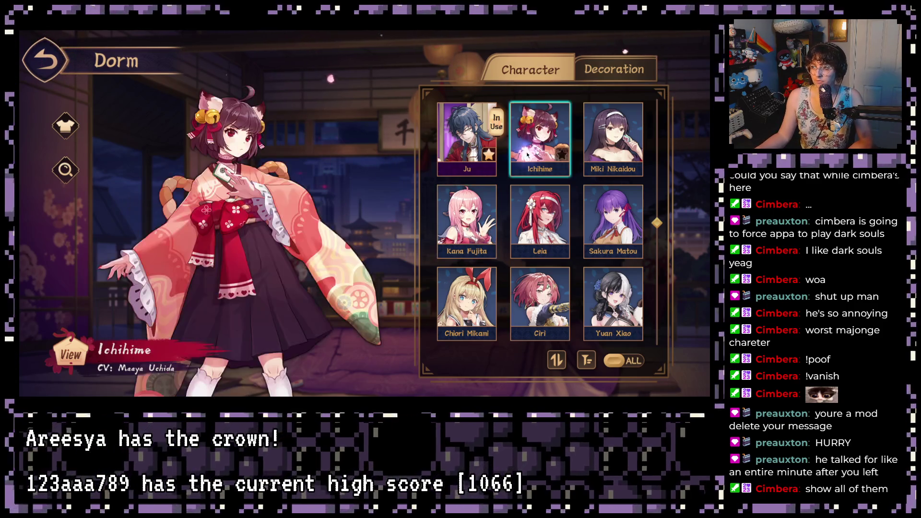
pyautogui.click(602, 140)
pyautogui.click(463, 213)
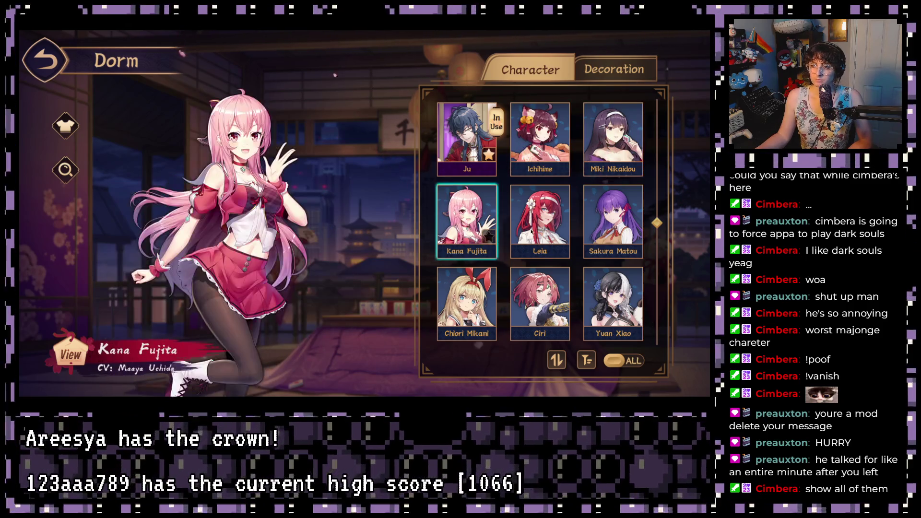
pyautogui.click(532, 232)
pyautogui.click(532, 232)
pyautogui.click(475, 147)
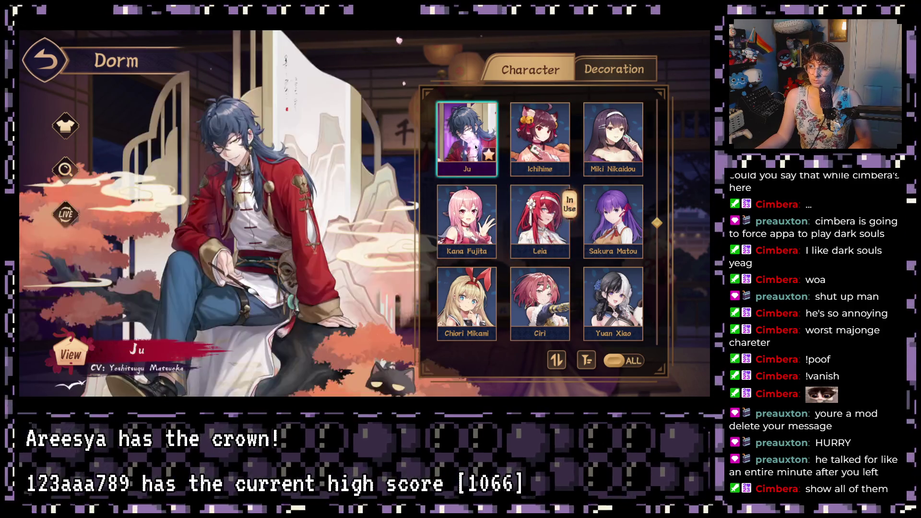
pyautogui.click(475, 148)
pyautogui.click(617, 230)
# Scroll down and preview Chiori Mikami, Ciri, Yuan Xiao, Hua Yubai, Jin Wu, Mia Shinohara, Kutsuji and Eve Krist
pyautogui.scroll(-1, 559, 251)
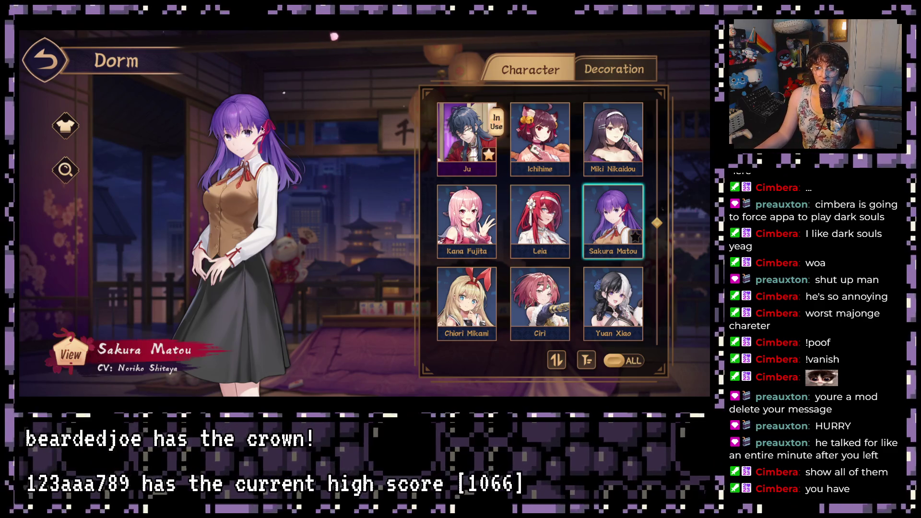
pyautogui.scroll(-2, 460, 250)
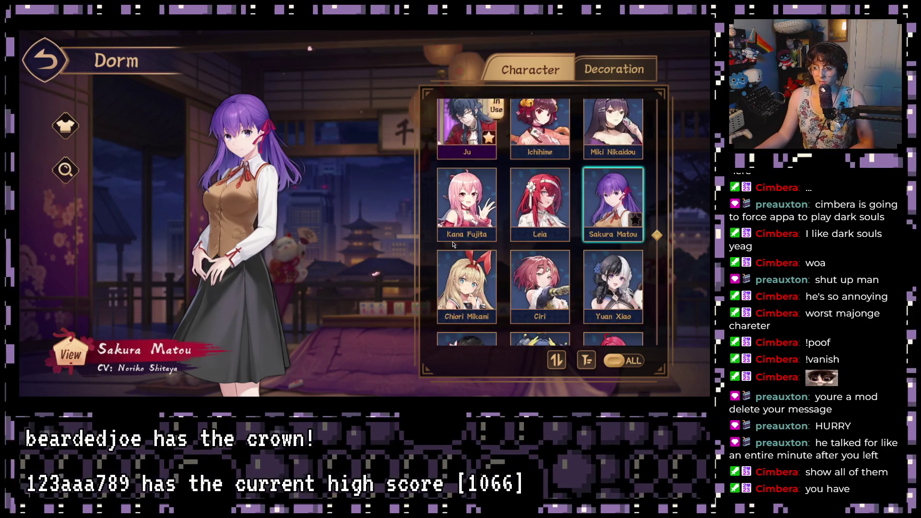
pyautogui.click(460, 251)
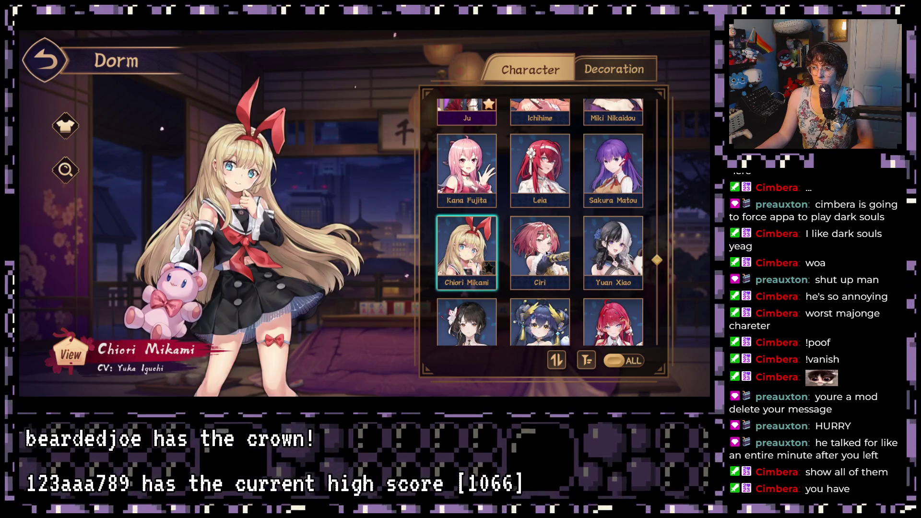
pyautogui.click(540, 263)
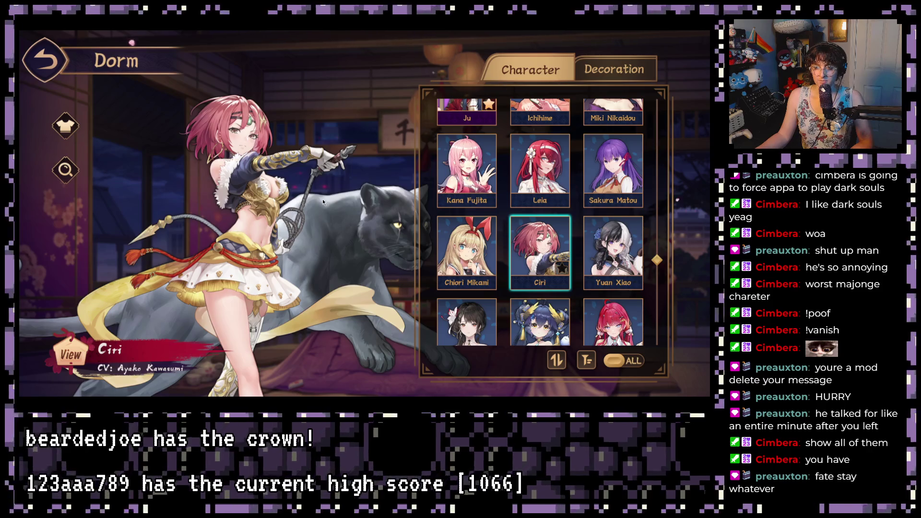
pyautogui.moveTo(325, 203); pyautogui.dragTo(314, 205)
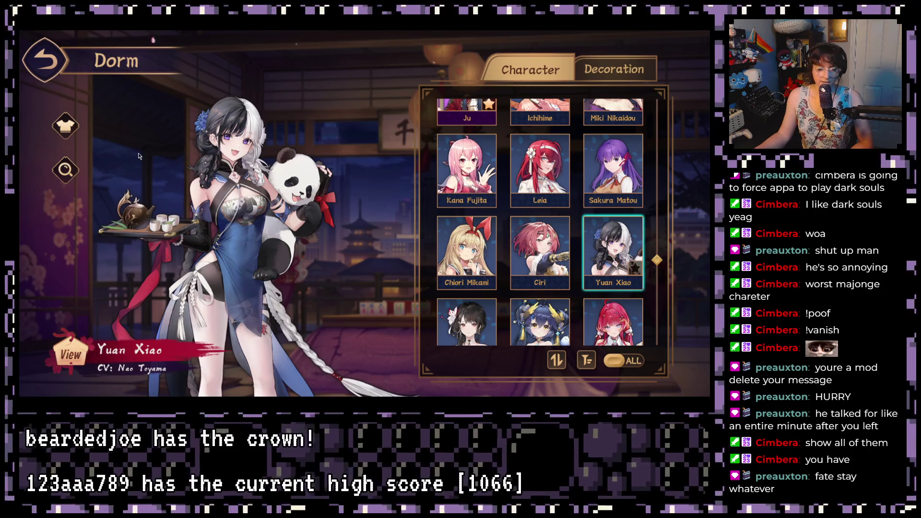
pyautogui.scroll(-1, 467, 273)
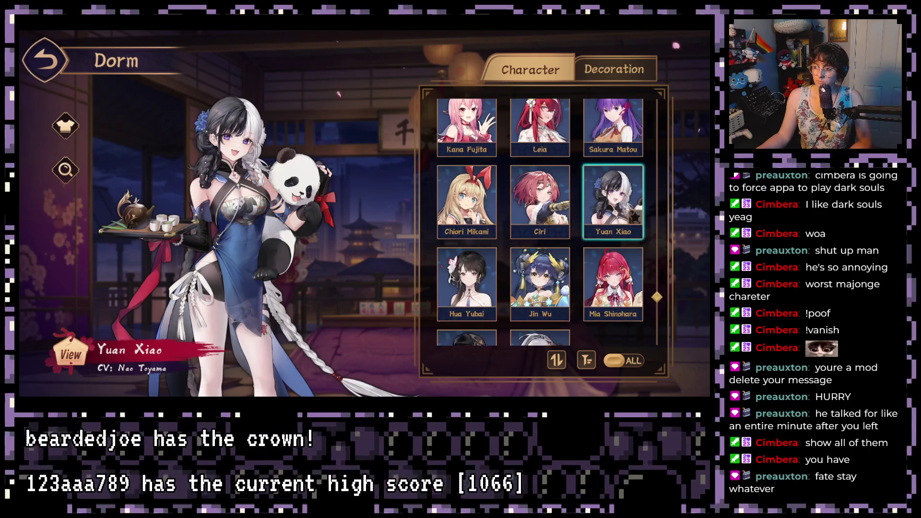
pyautogui.click(467, 272)
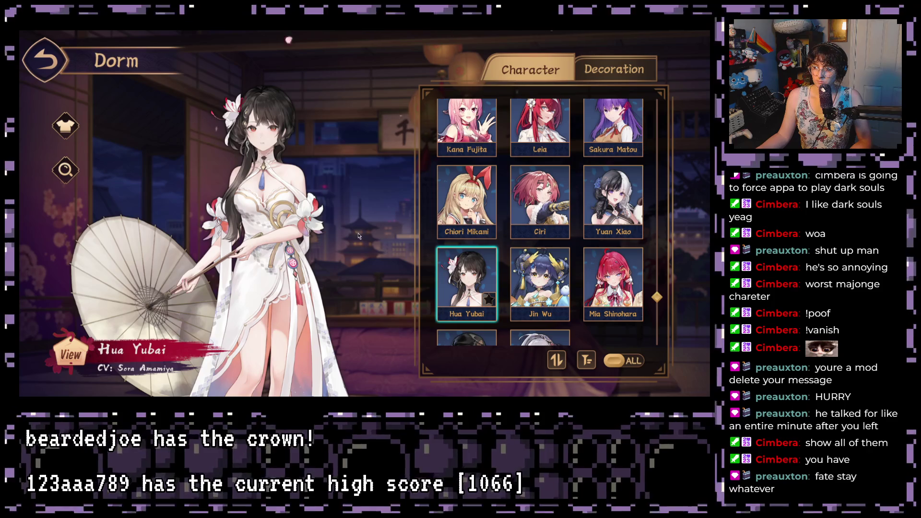
pyautogui.click(531, 277)
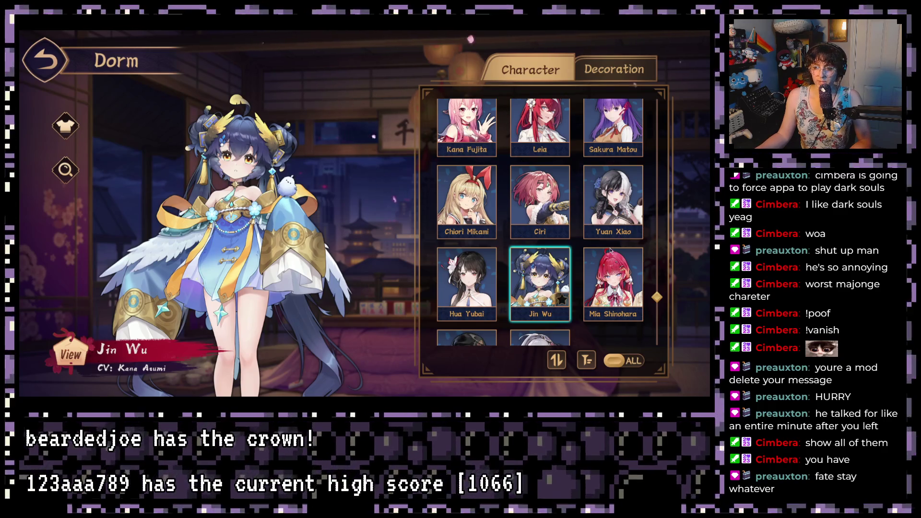
pyautogui.scroll(-2, 614, 225)
pyautogui.click(621, 229)
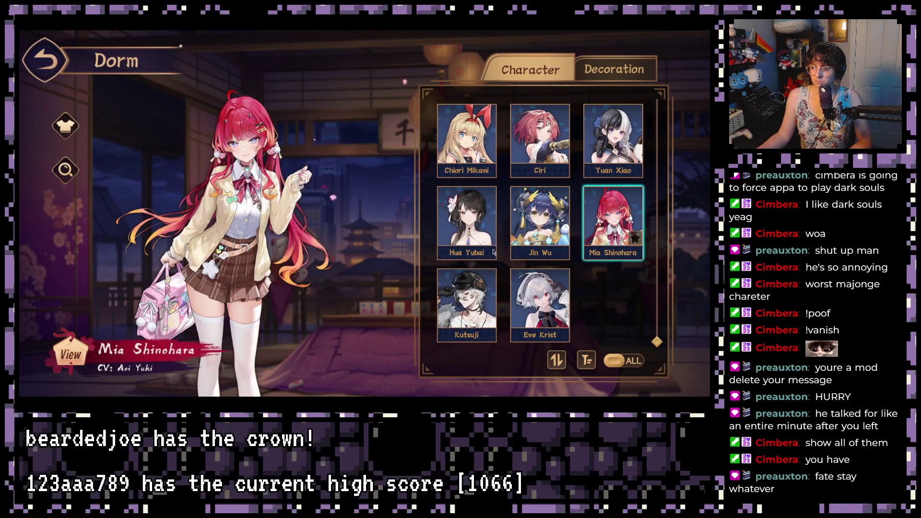
pyautogui.click(481, 280)
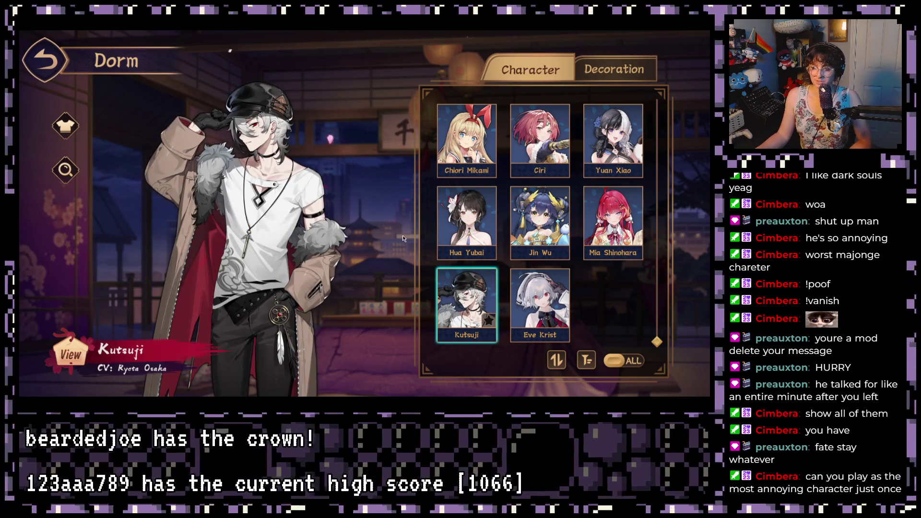
pyautogui.click(536, 293)
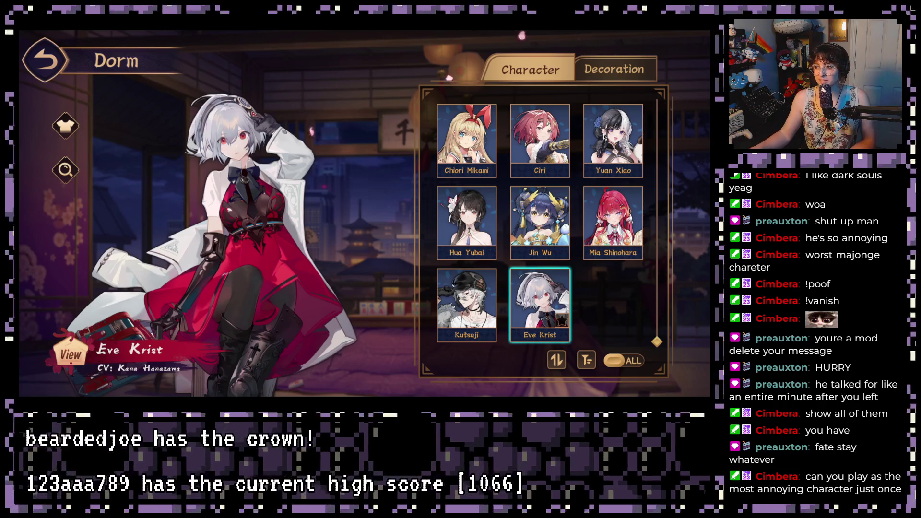
pyautogui.click(604, 136)
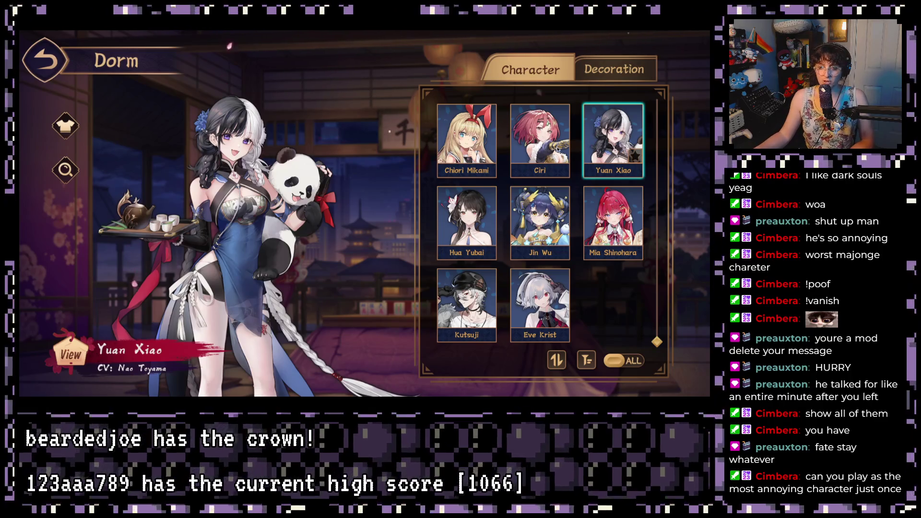
# Scroll back up and view Anju Suzumiya, Qing Luan, Yuzu, Kaavi, Xenia, Mila and Ju
pyautogui.scroll(10, 547, 238)
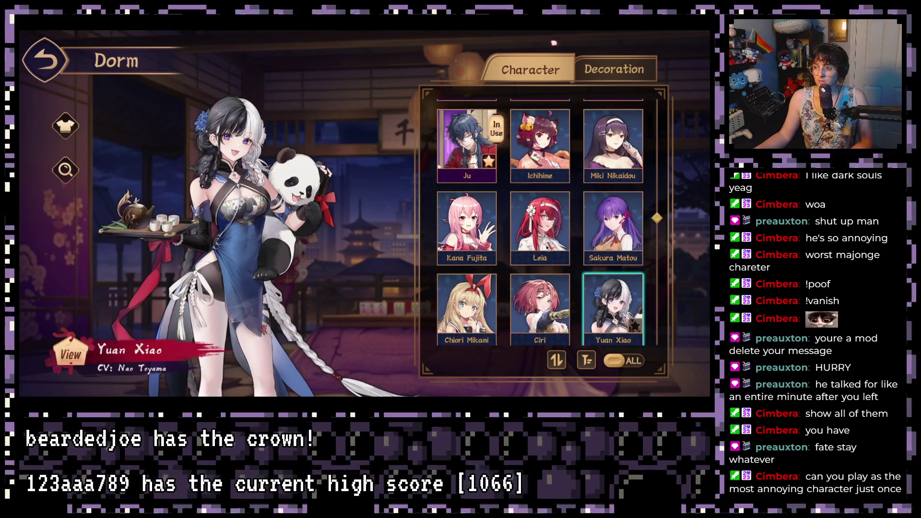
pyautogui.scroll(3, 573, 219)
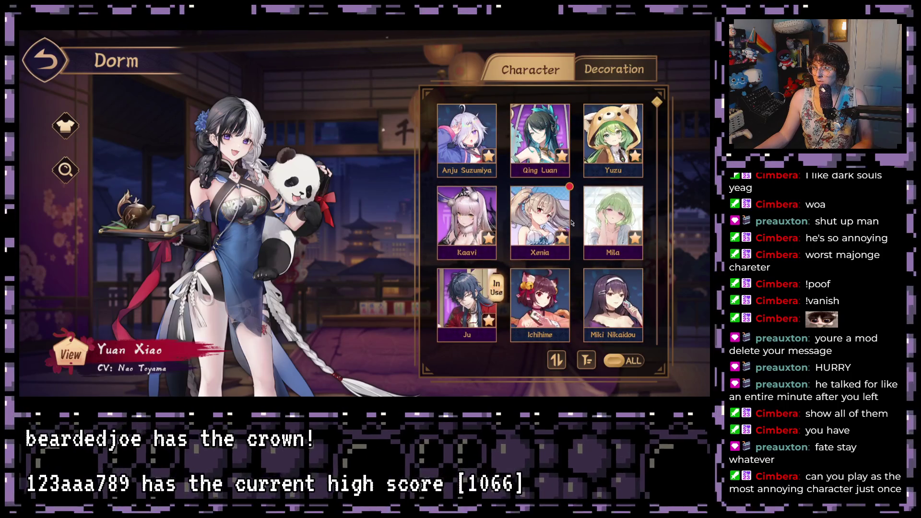
pyautogui.click(451, 136)
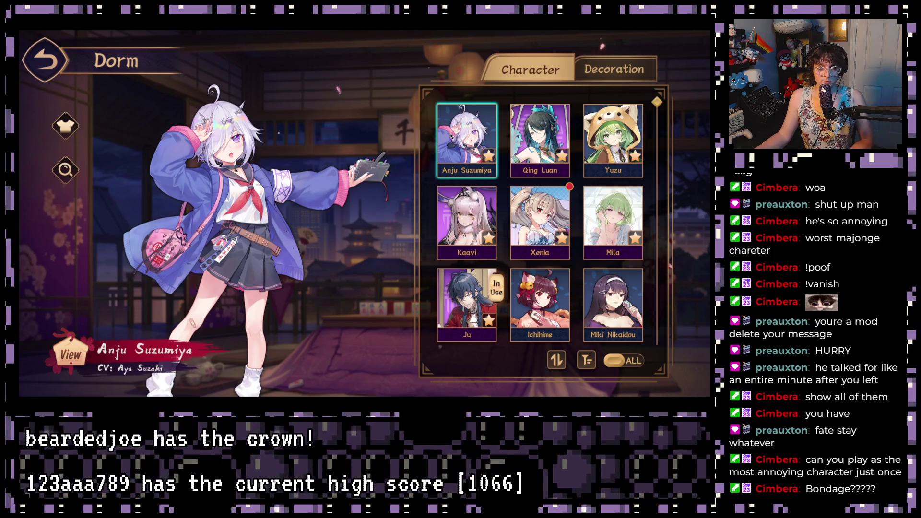
pyautogui.click(555, 119)
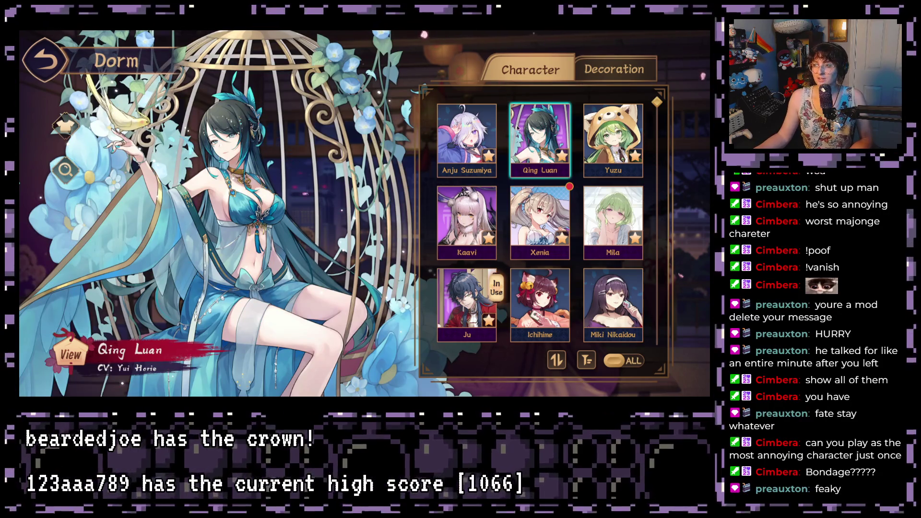
pyautogui.click(619, 135)
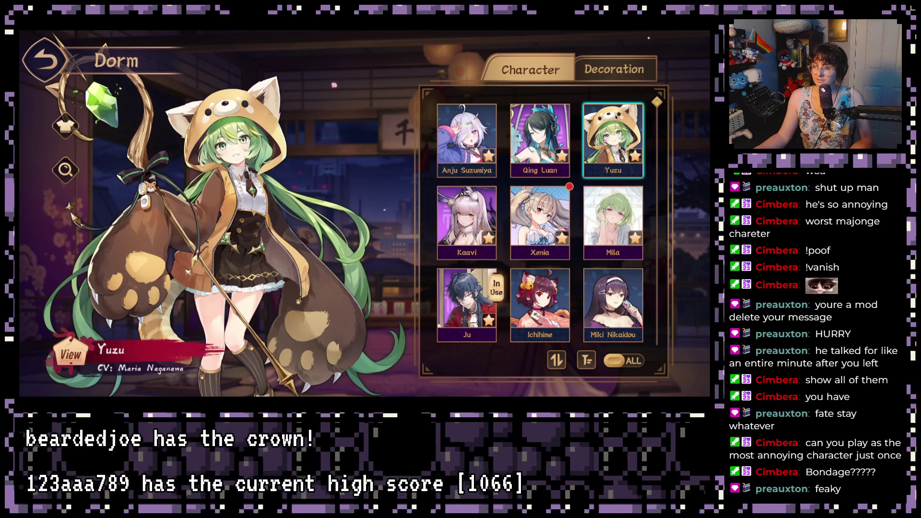
pyautogui.click(470, 229)
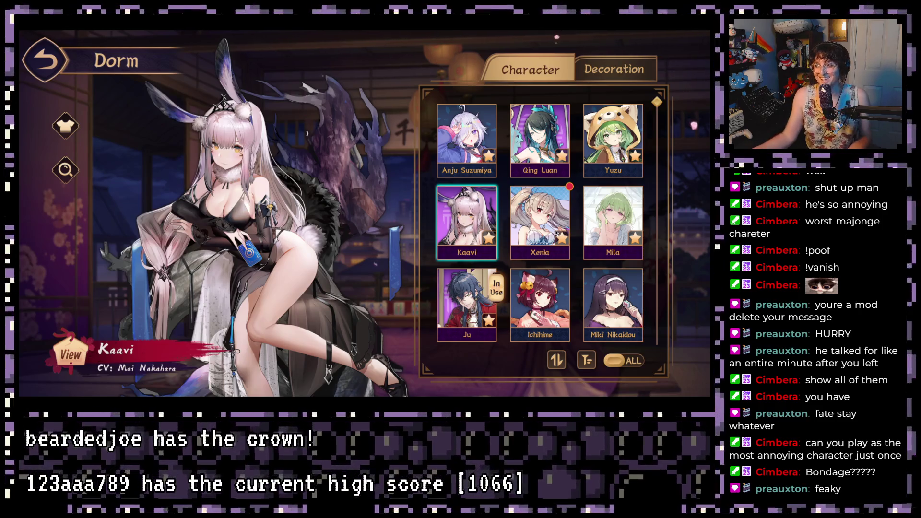
pyautogui.click(531, 233)
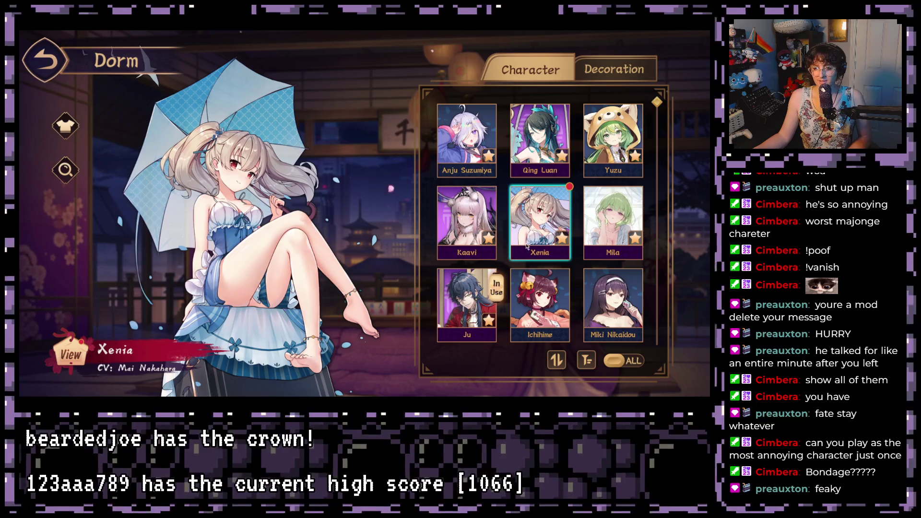
pyautogui.click(610, 221)
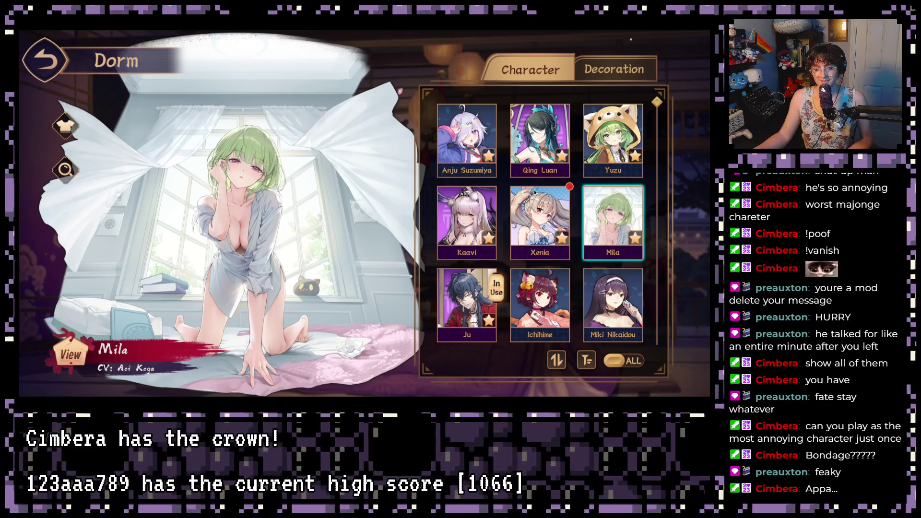
pyautogui.click(480, 314)
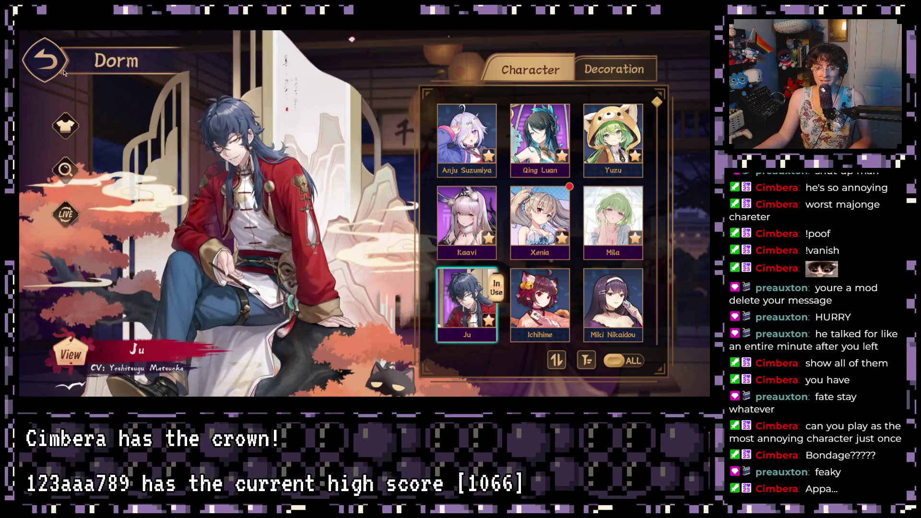
# Open Ju's outfit choices and browse back to the Bond outfit
pyautogui.click(460, 301)
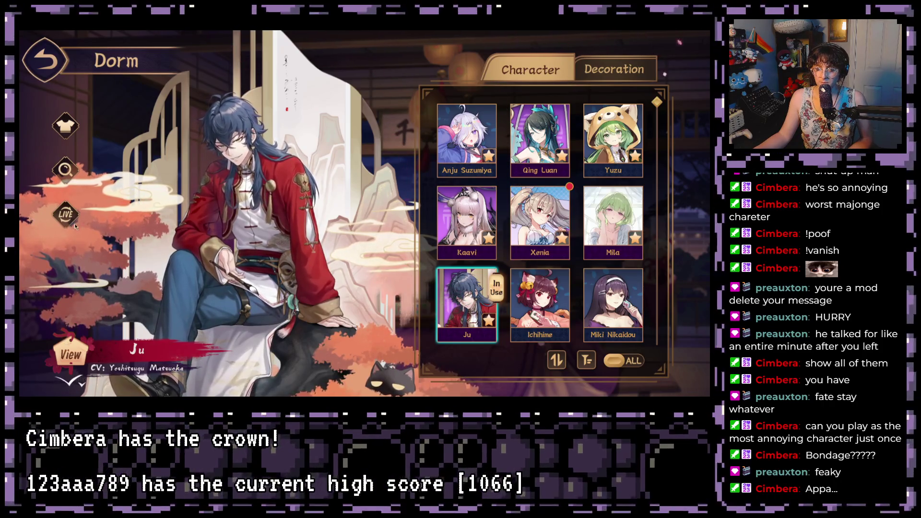
pyautogui.click(65, 126)
pyautogui.moveTo(87, 132); pyautogui.dragTo(236, 272)
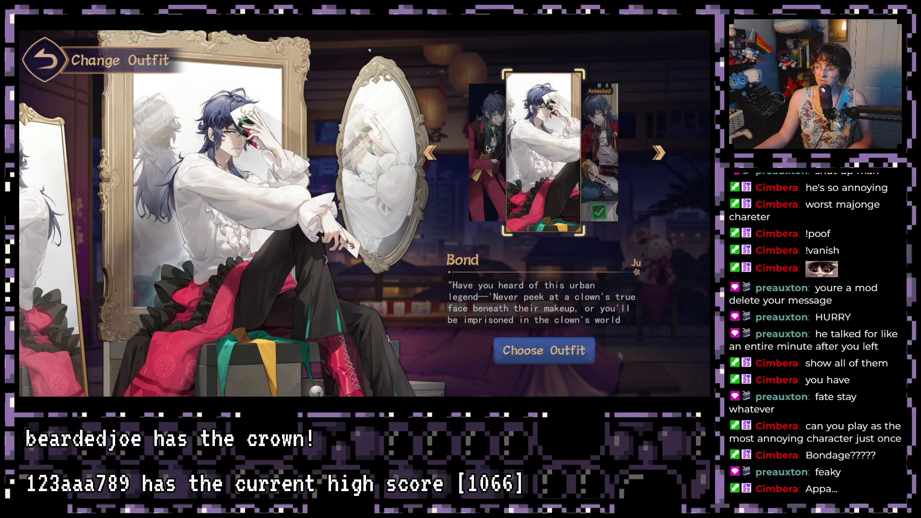
pyautogui.press('Left')
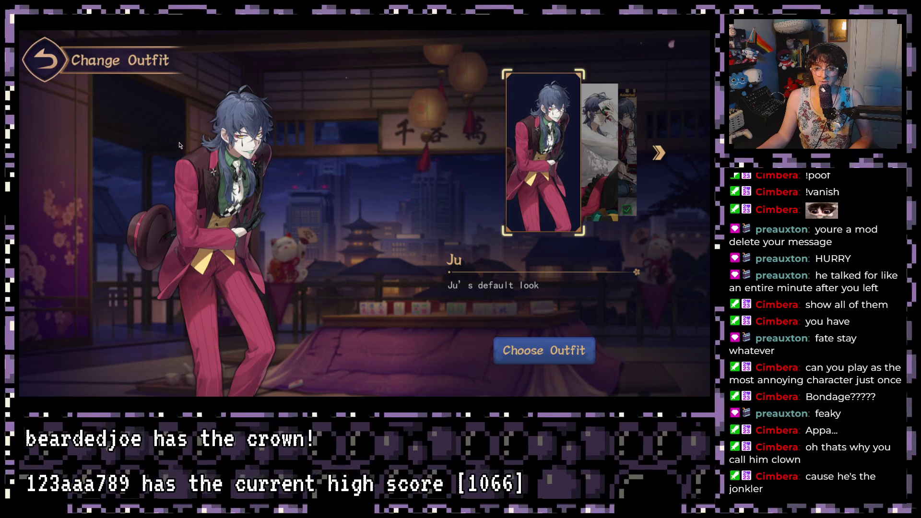
pyautogui.click(599, 151)
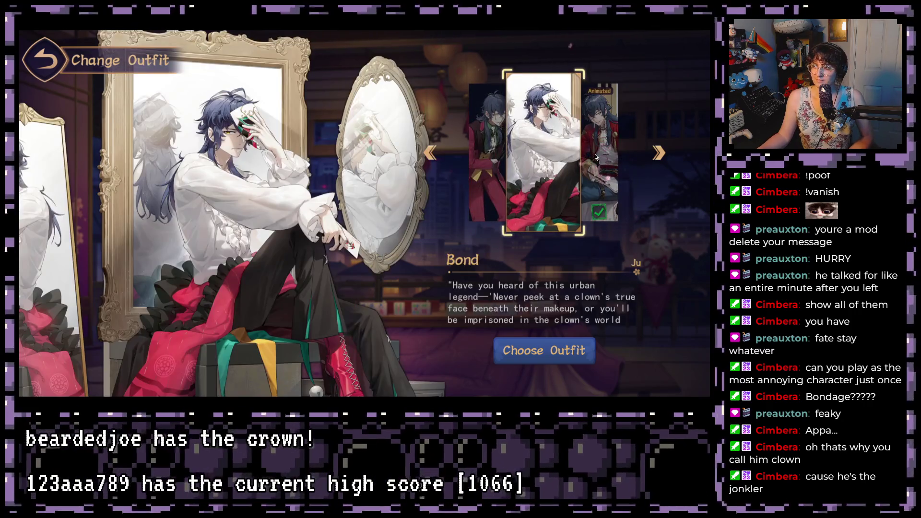
pyautogui.click(602, 150)
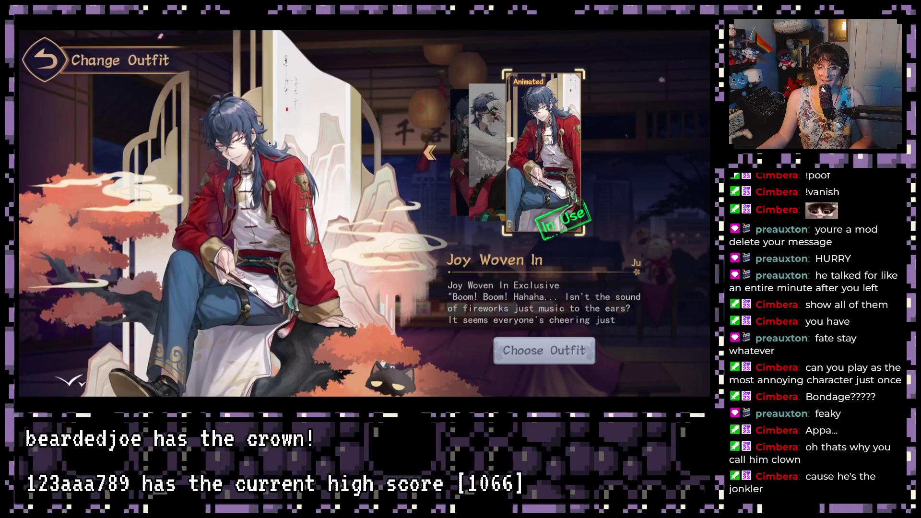
pyautogui.click(54, 61)
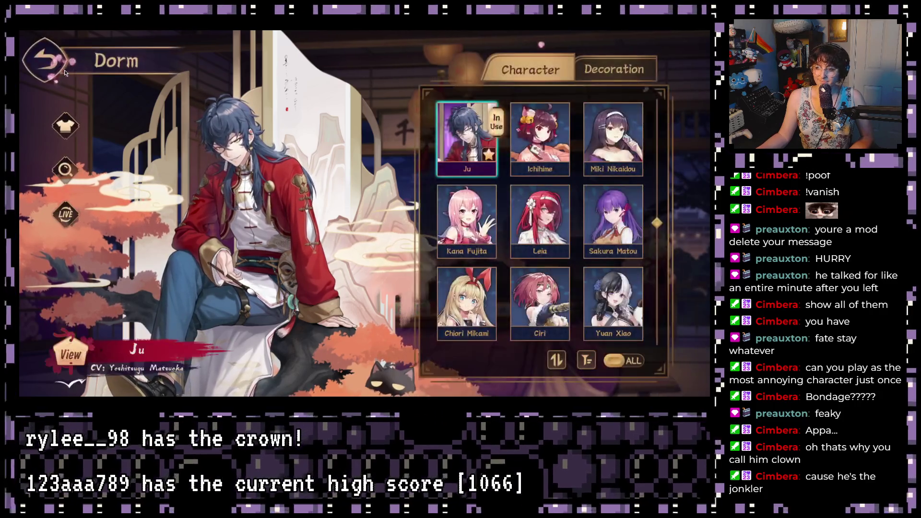
pyautogui.click(55, 63)
pyautogui.click(528, 143)
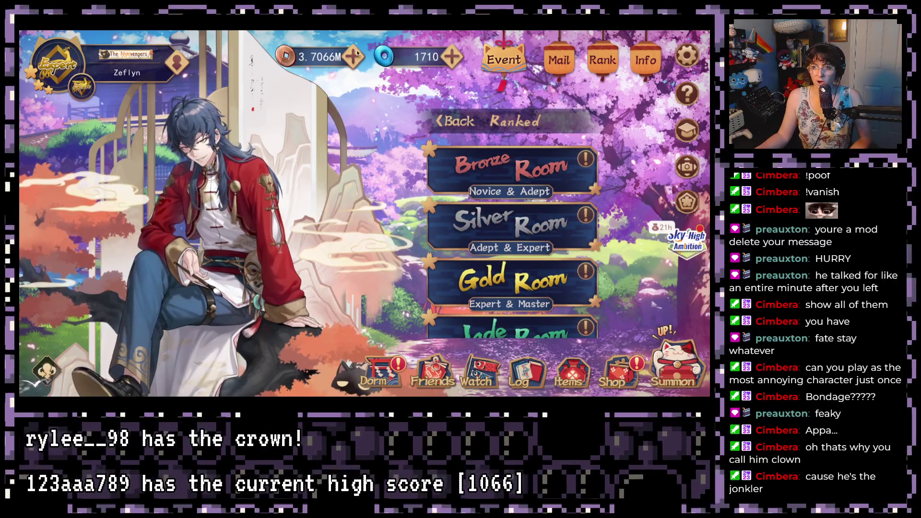
# Review your player profile, change the music track, and queue for Gold Room 4-Player South
pyautogui.click(177, 69)
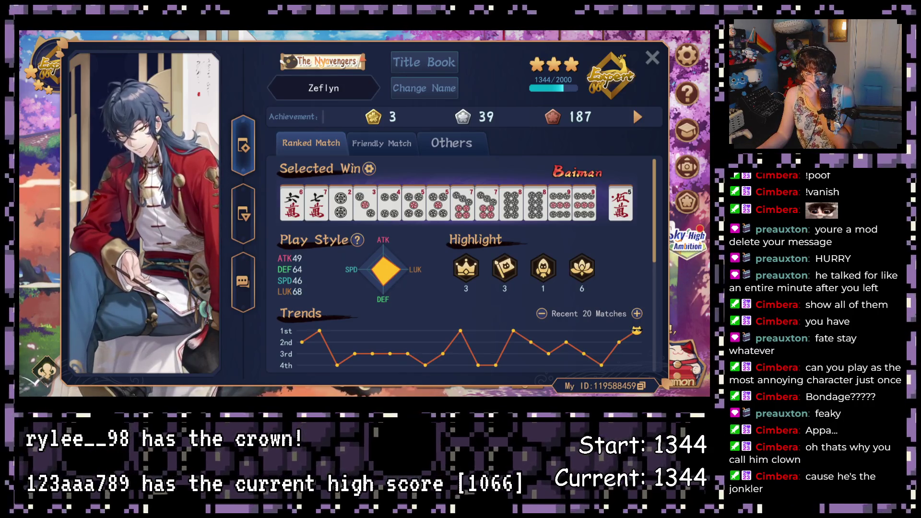
pyautogui.click(652, 57)
pyautogui.press('XF86AudioNext')
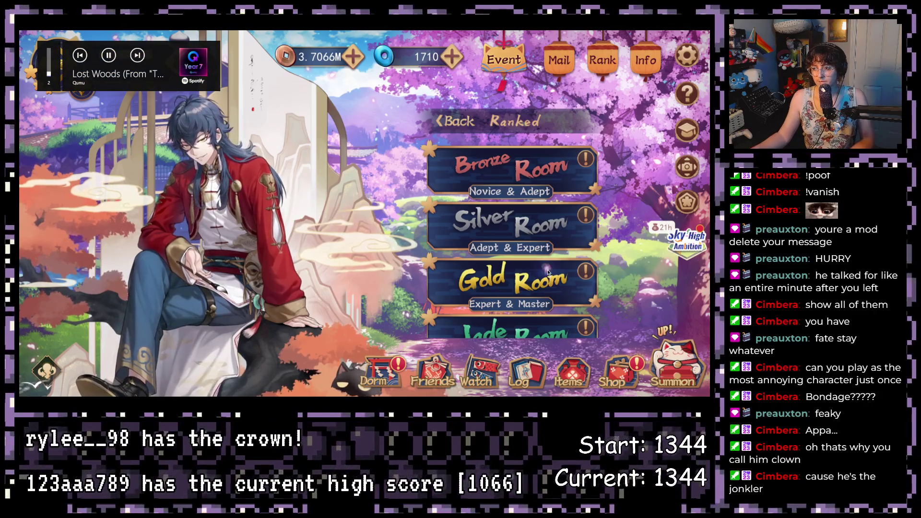
pyautogui.click(549, 272)
pyautogui.click(496, 232)
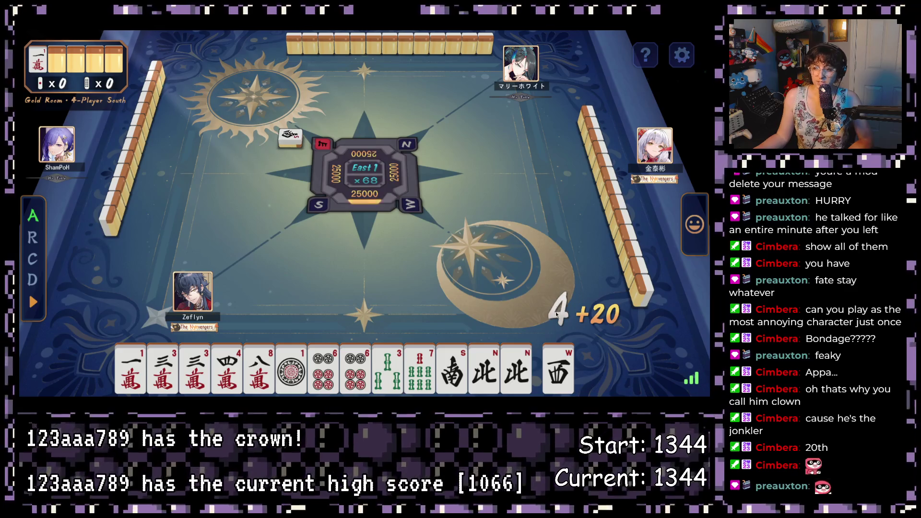
# Discard the West and 1-pin tiles and glance at the left opponent's profile
pyautogui.click(558, 367)
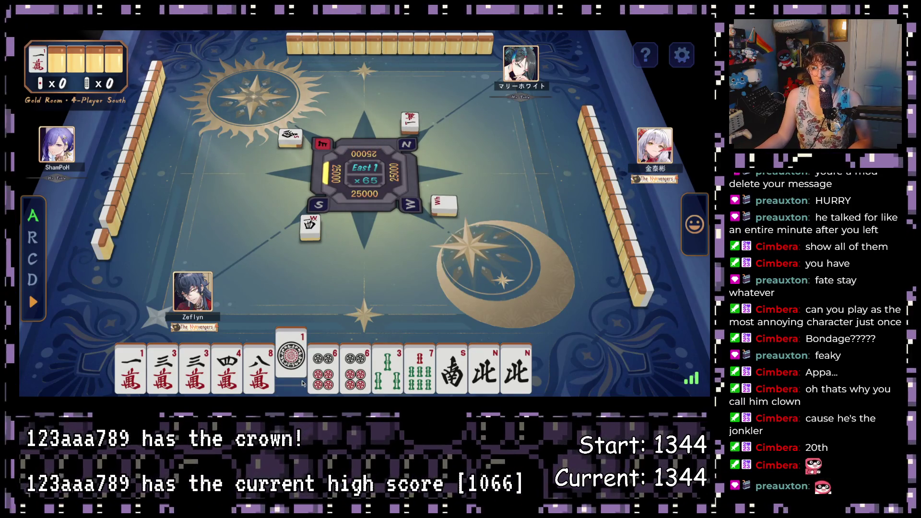
pyautogui.click(299, 376)
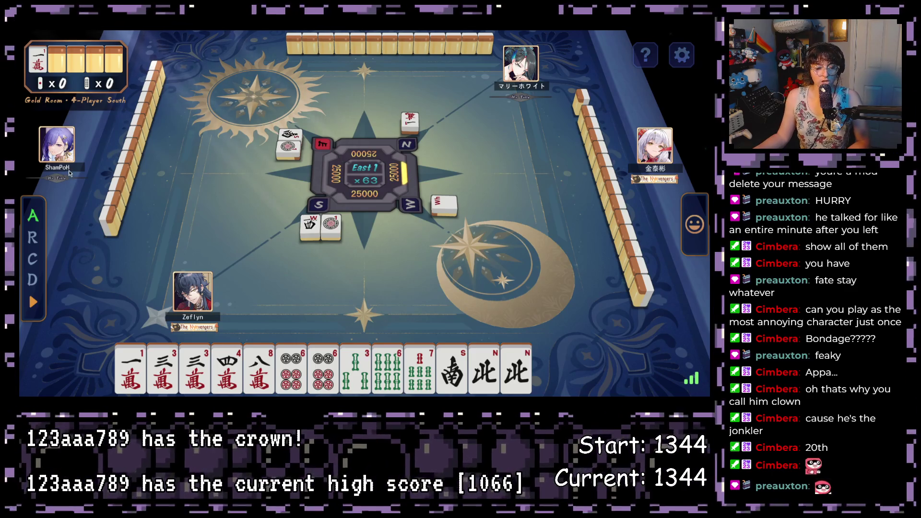
pyautogui.click(72, 189)
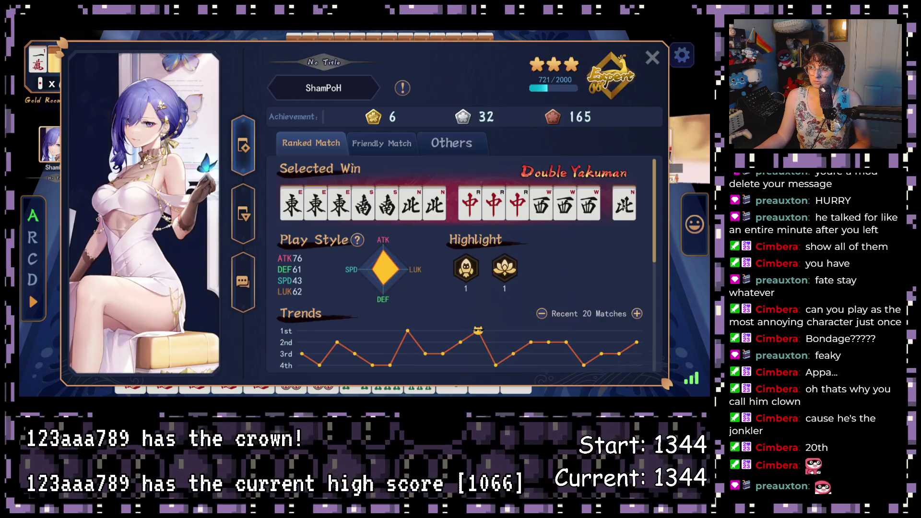
pyautogui.click(653, 58)
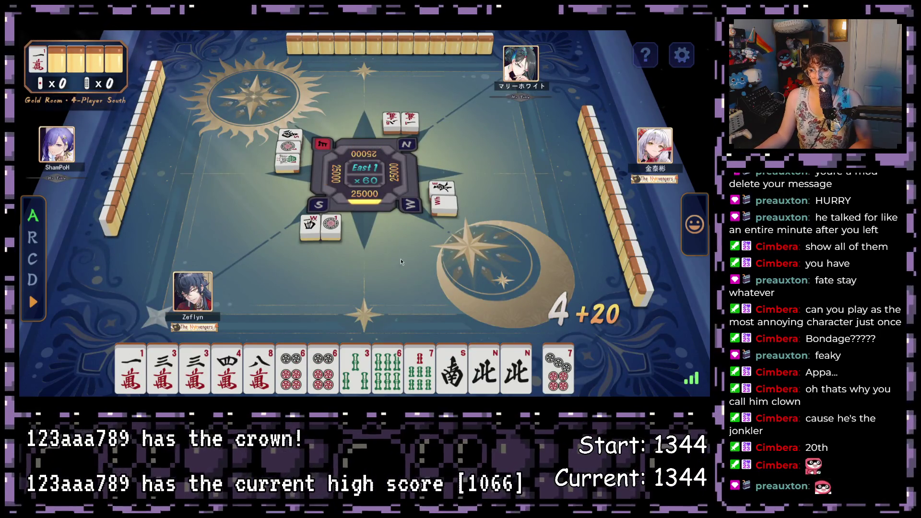
# Discard the 8-man and the drawn South tile, checking your own profile in between
pyautogui.click(258, 359)
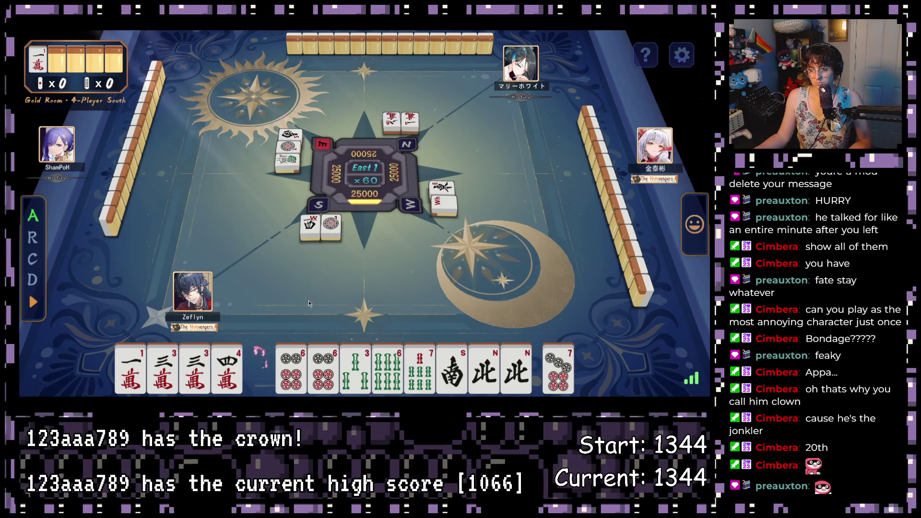
pyautogui.click(207, 286)
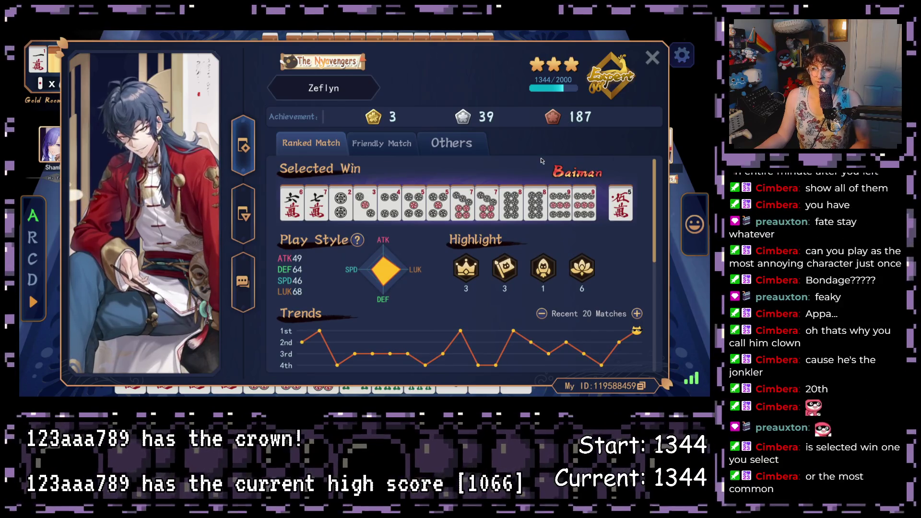
pyautogui.click(649, 60)
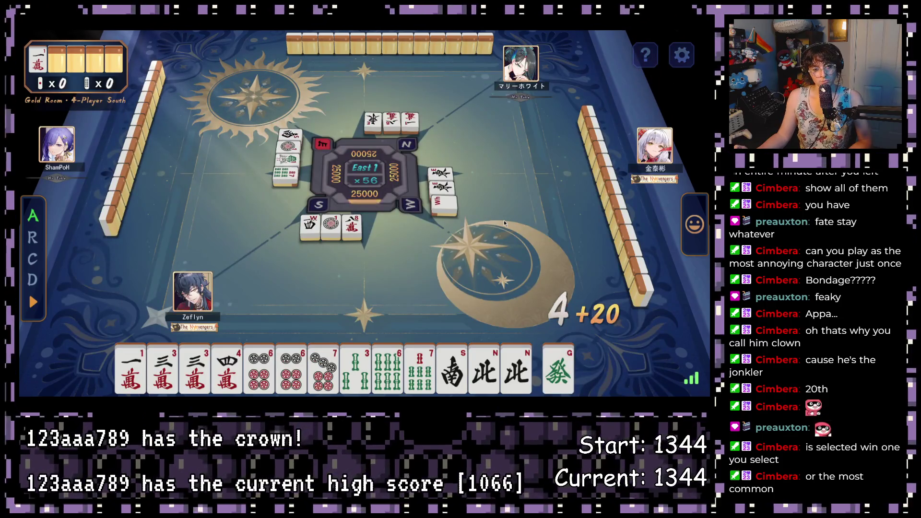
pyautogui.click(451, 360)
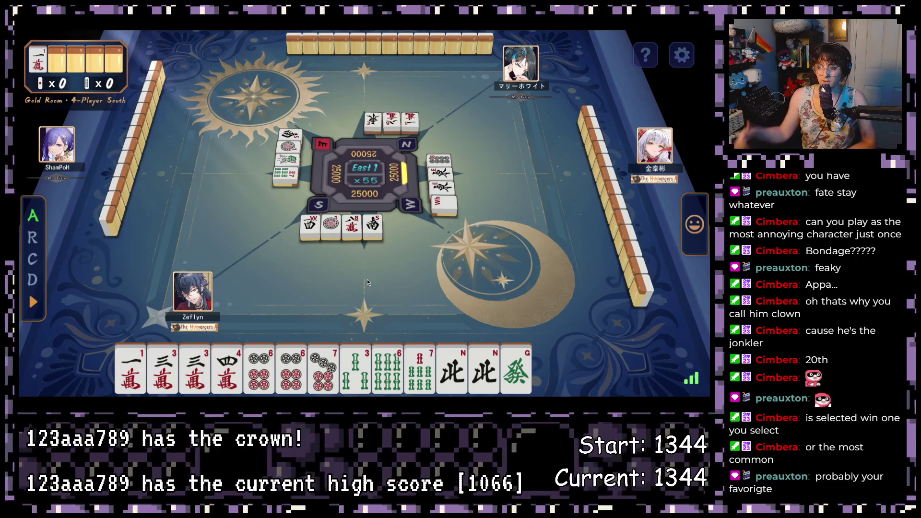
pyautogui.click(192, 291)
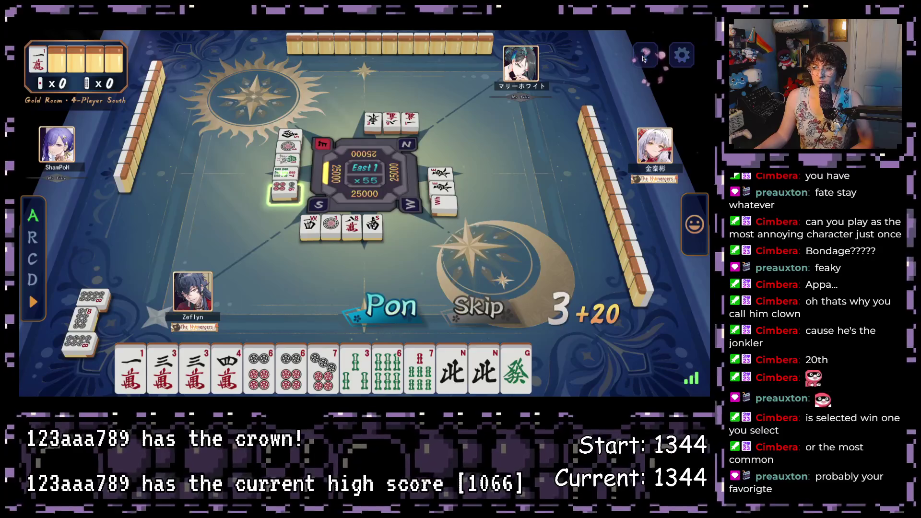
# Pass on the Pon call, then discard the 1-man and green dragon tiles
pyautogui.click(473, 307)
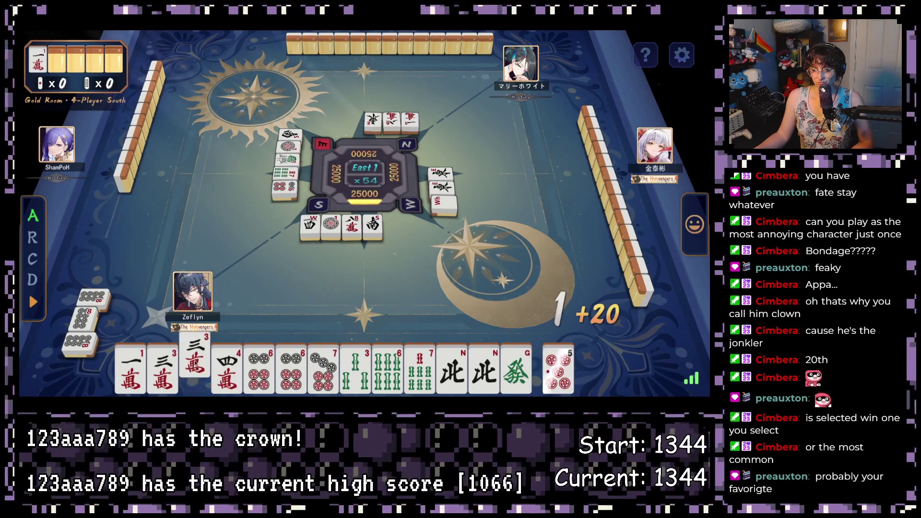
pyautogui.click(143, 375)
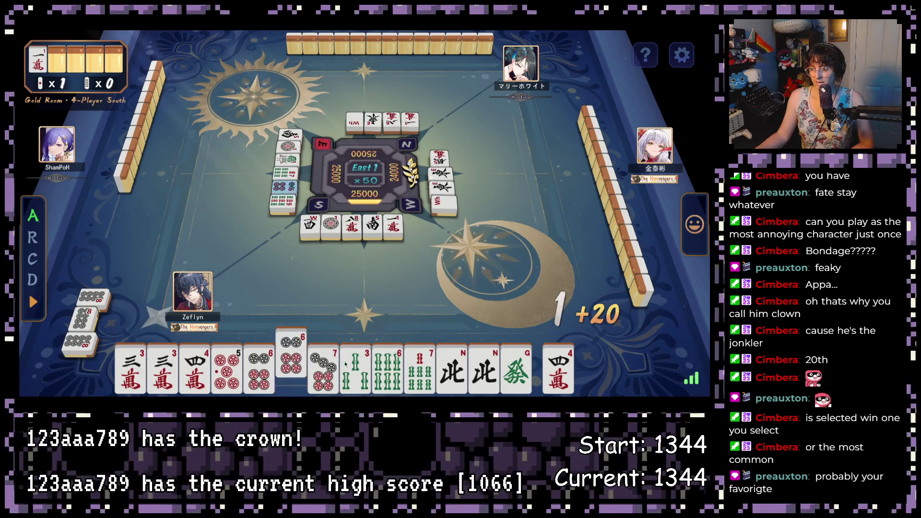
pyautogui.click(516, 370)
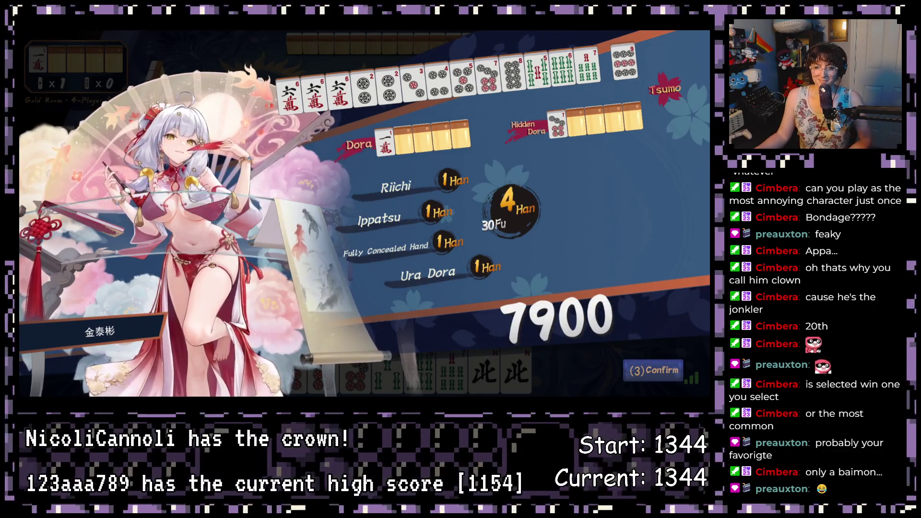
# Confirm the East 1 win and score changes, then discard West and 1-sou in East 2
pyautogui.click(659, 373)
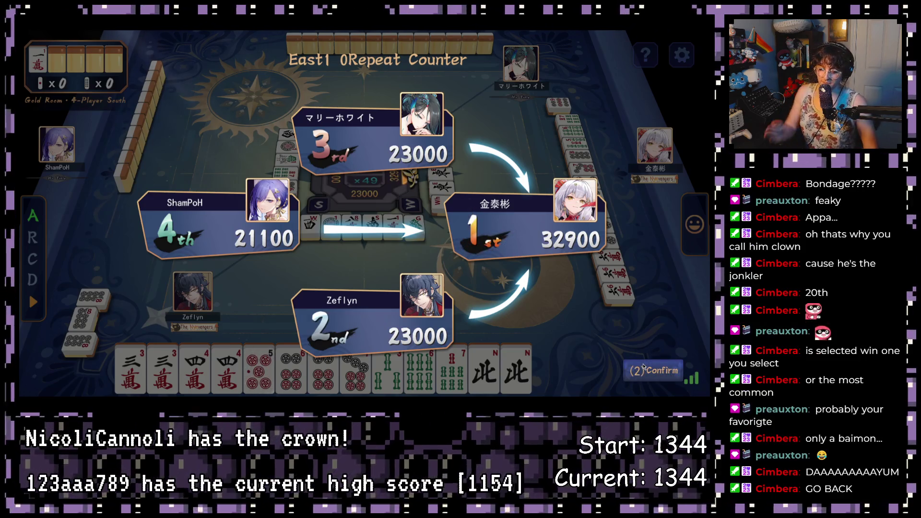
pyautogui.click(644, 368)
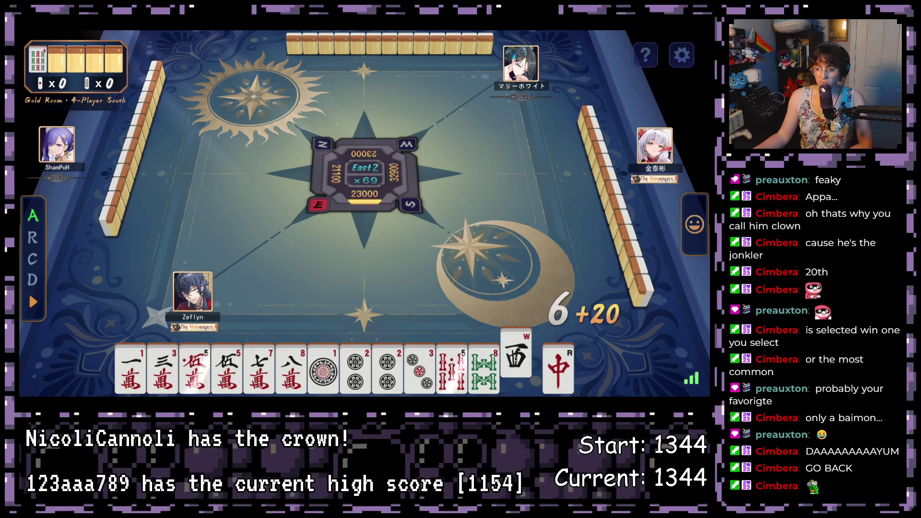
pyautogui.click(525, 367)
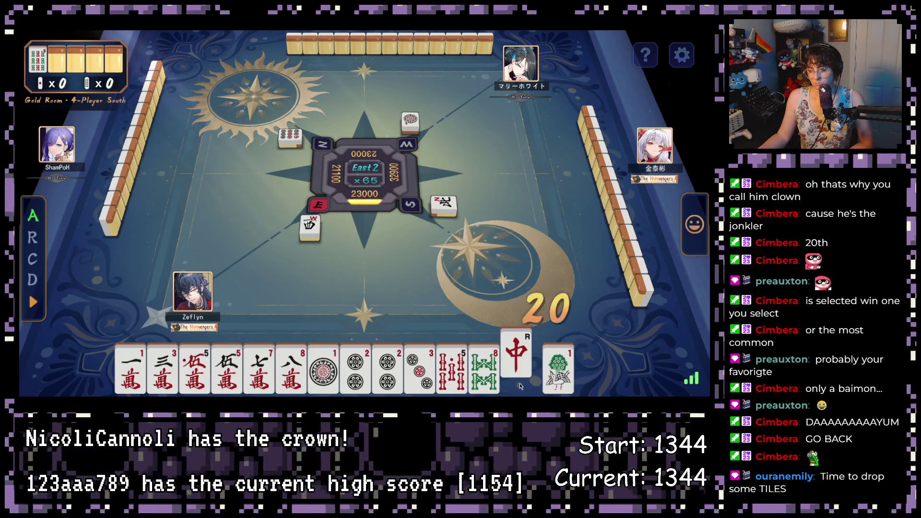
pyautogui.click(553, 375)
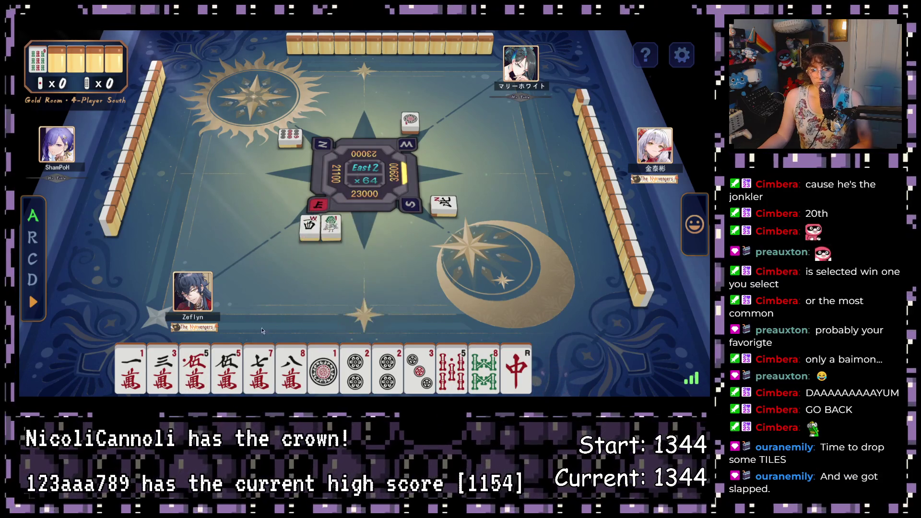